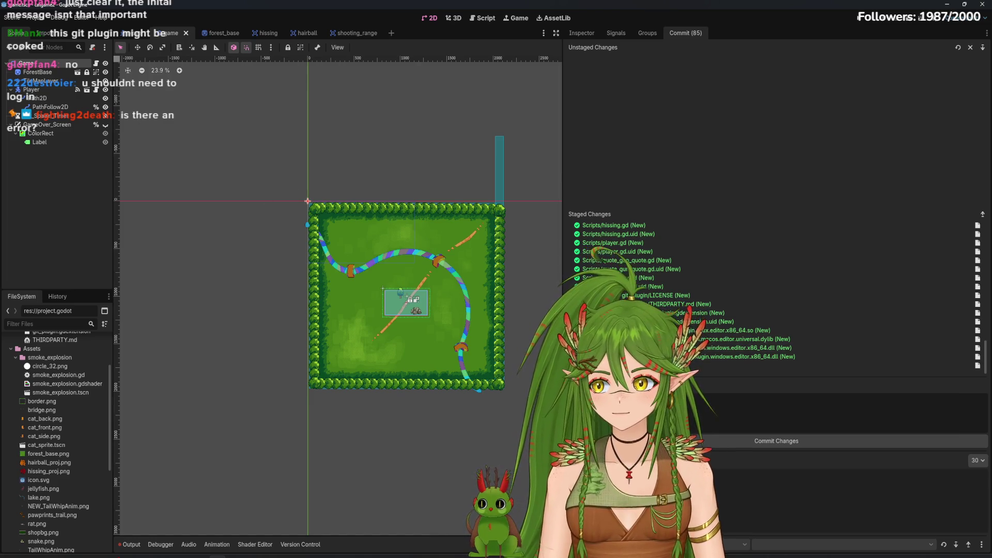
Widen the level canvas past the Commit dock, close the catgame2 editor, and relaunch Godot's Project Manager
left_click_drag(563, 284, 678, 284)
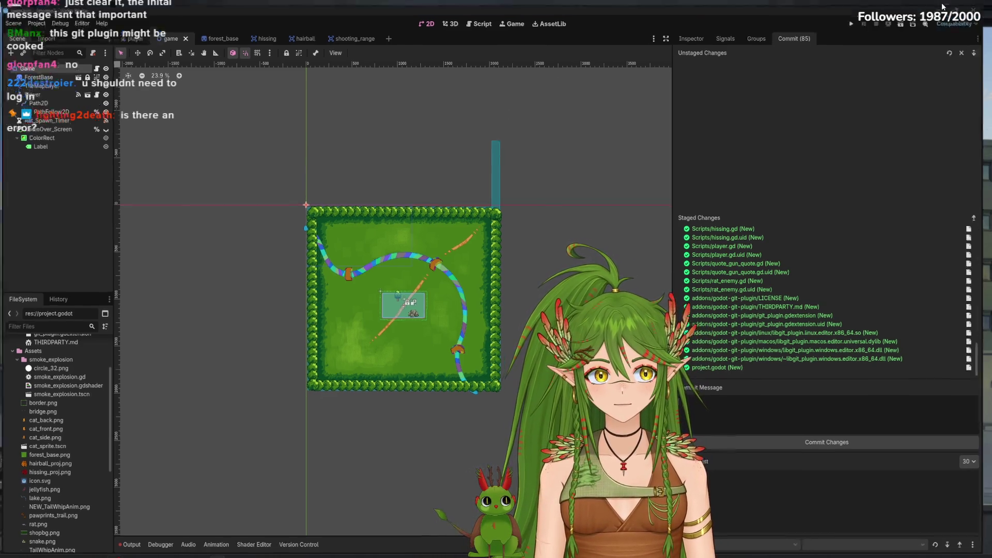
left_click(982, 4)
double_click(13, 408)
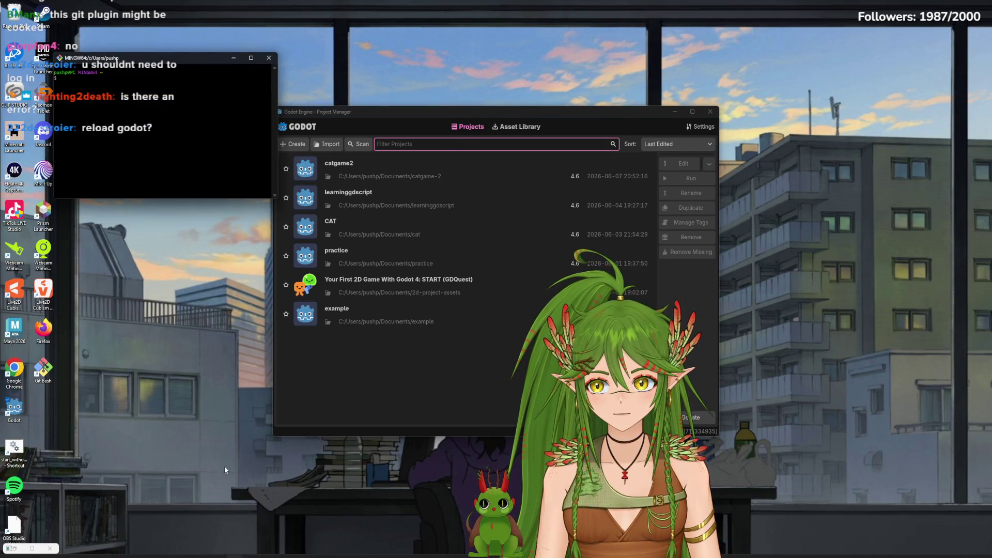
Close Git Bash, quit the catgame2 editor, and reopen catgame2 from the Project Manager
left_click(266, 59)
mouse_move(231, 557)
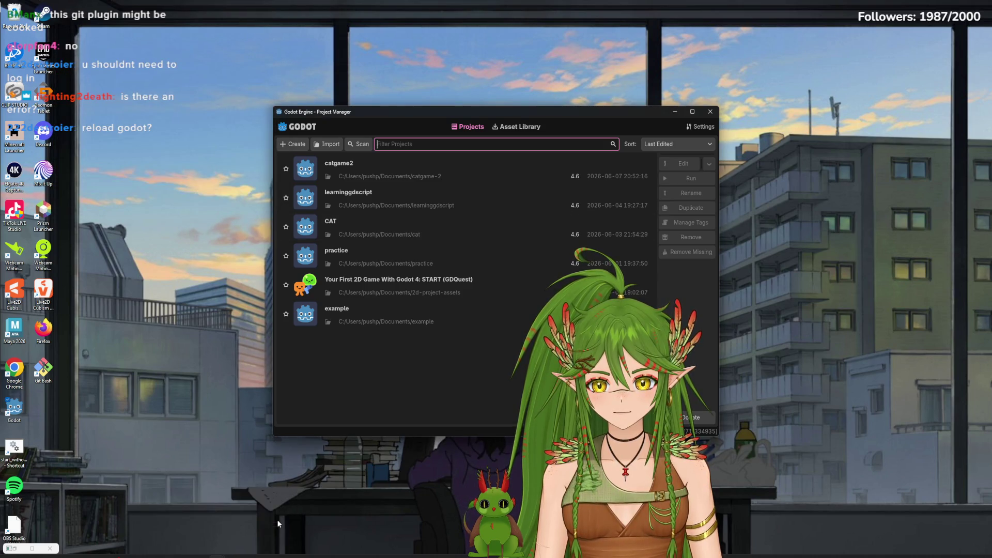
left_click(184, 530)
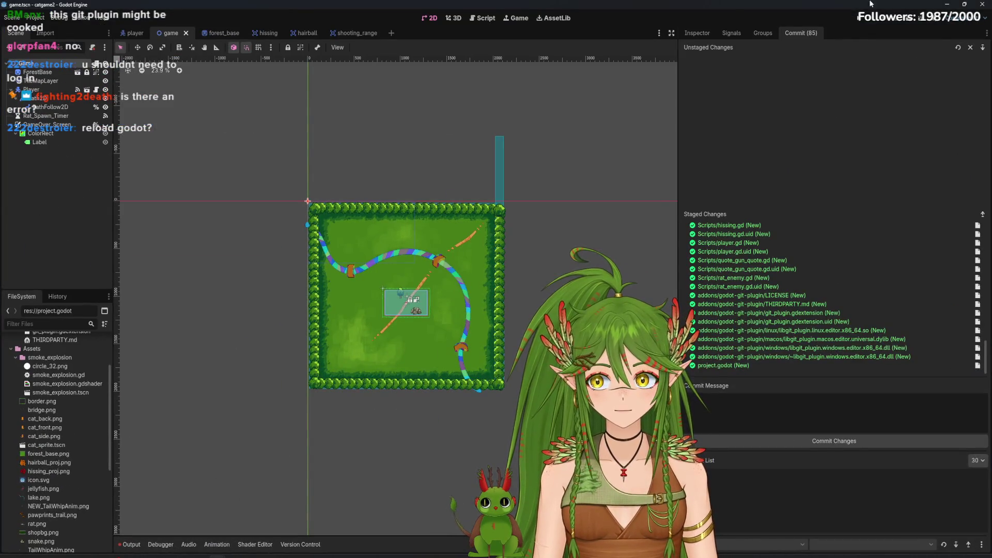
key("alt+F4")
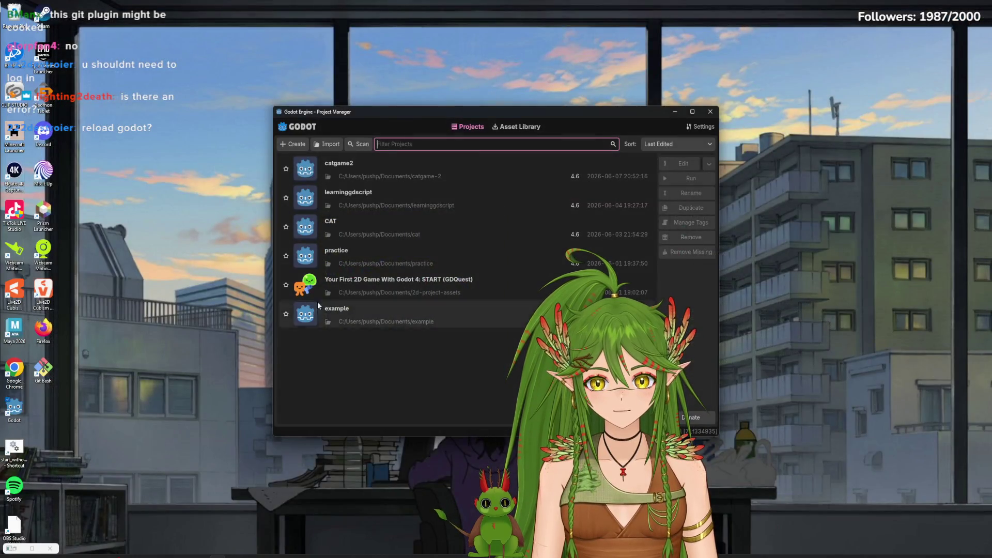
double_click(366, 166)
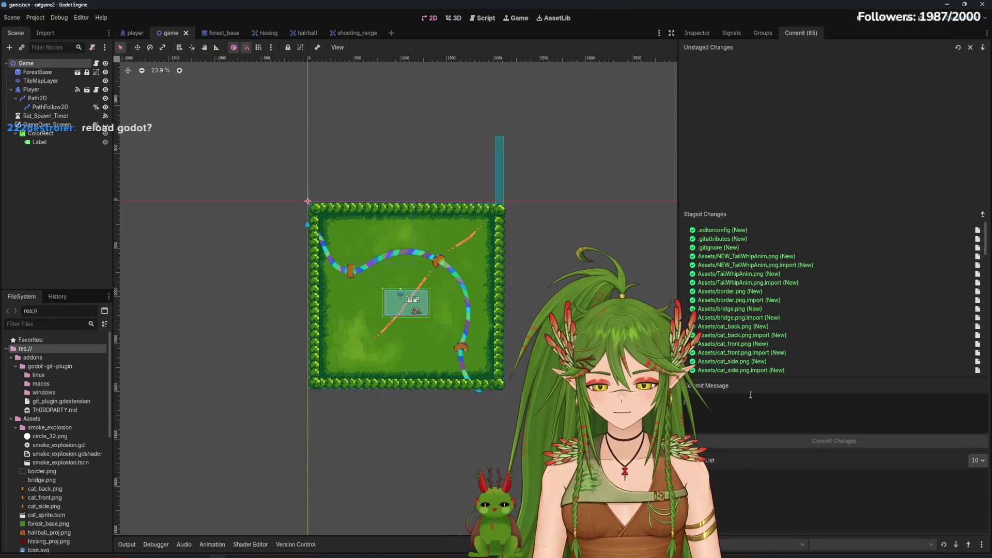
Commit the staged files with the pasted four-line message and read the GitPlugin error in Output
left_click(745, 406)
key("ctrl+v")
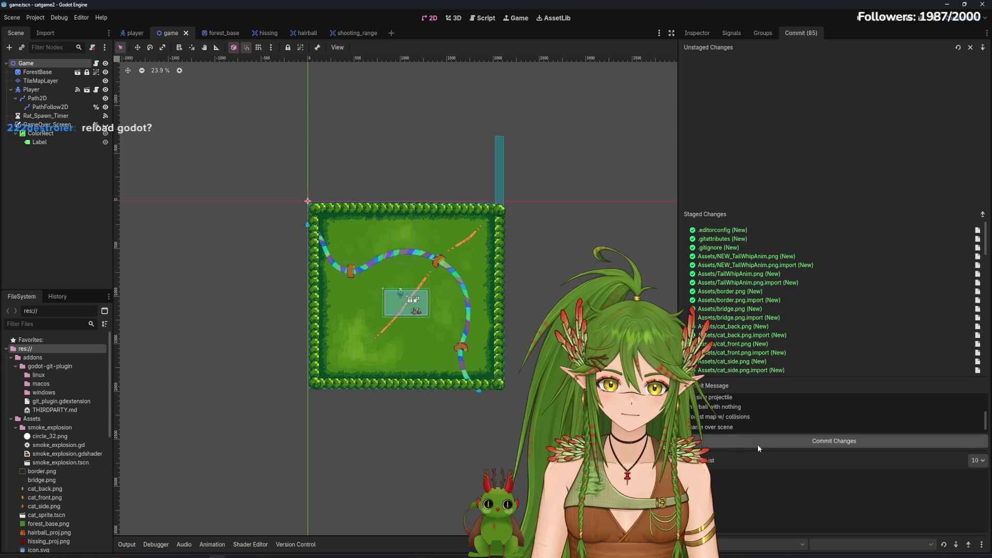
left_click(757, 443)
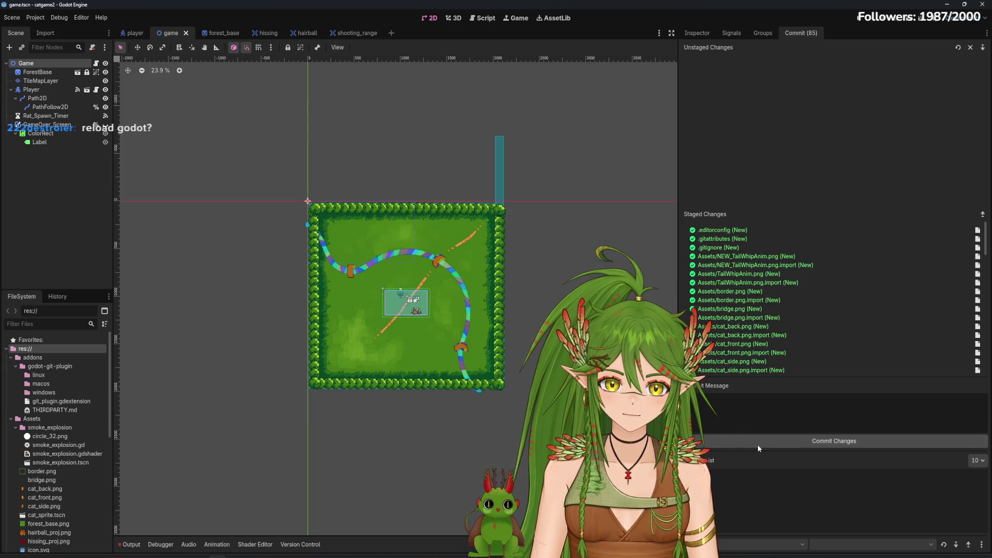
left_click(129, 544)
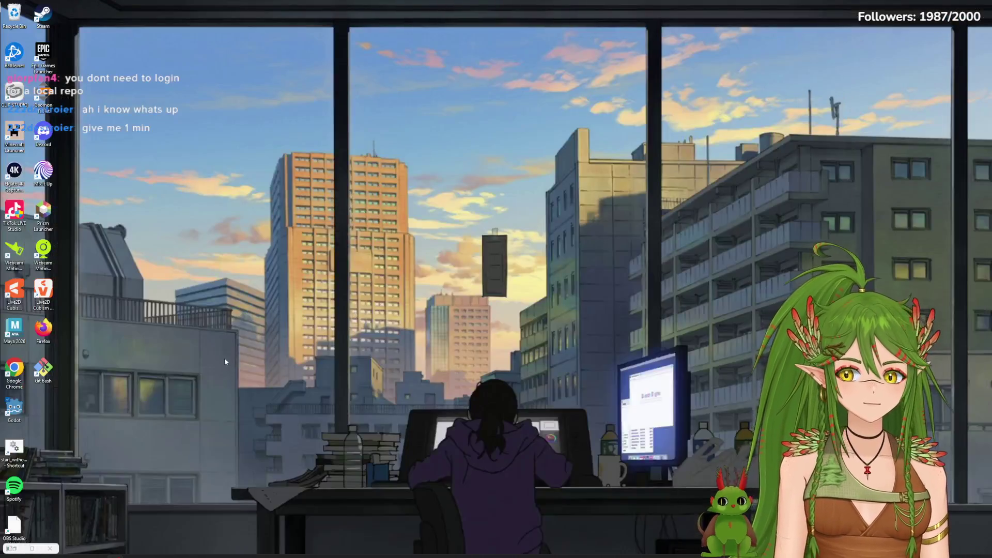
Minimize the editor, launch a second Project Manager, and look through its quick settings
key("alt+Tab")
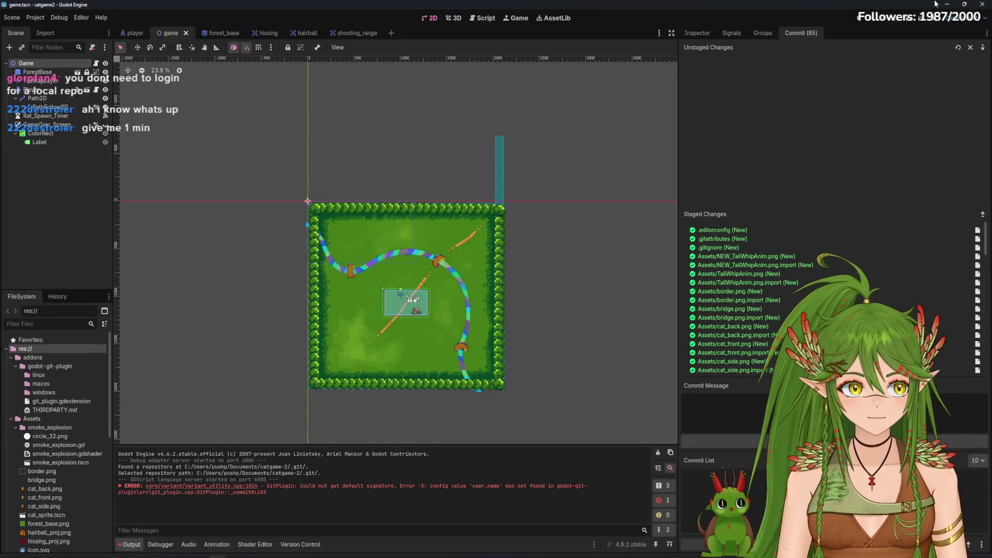
left_click(947, 4)
double_click(20, 412)
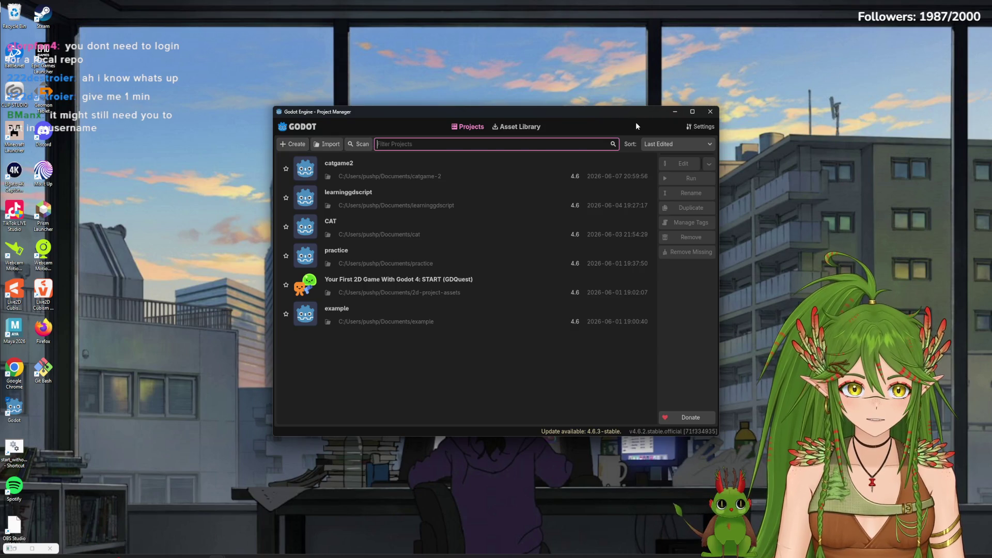
left_click(697, 129)
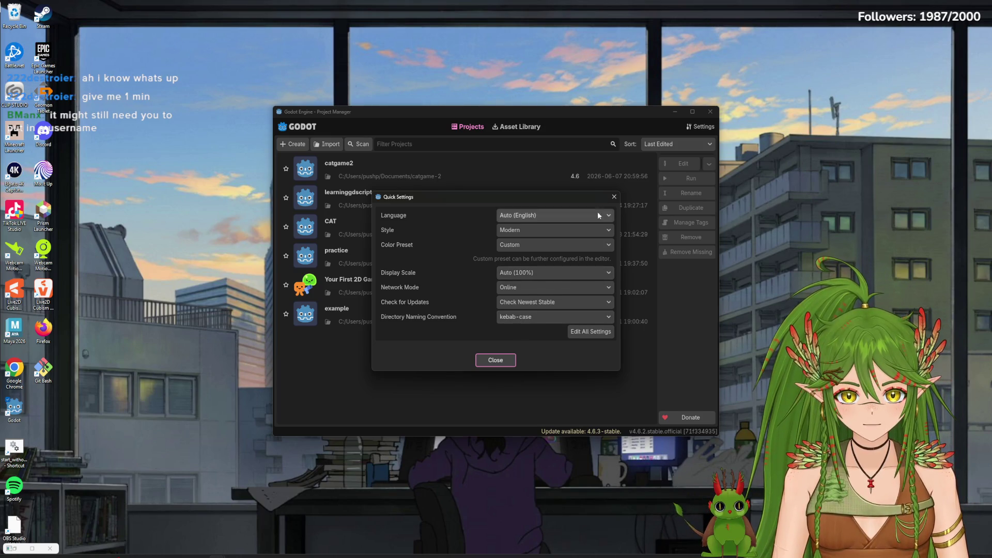
left_click(613, 197)
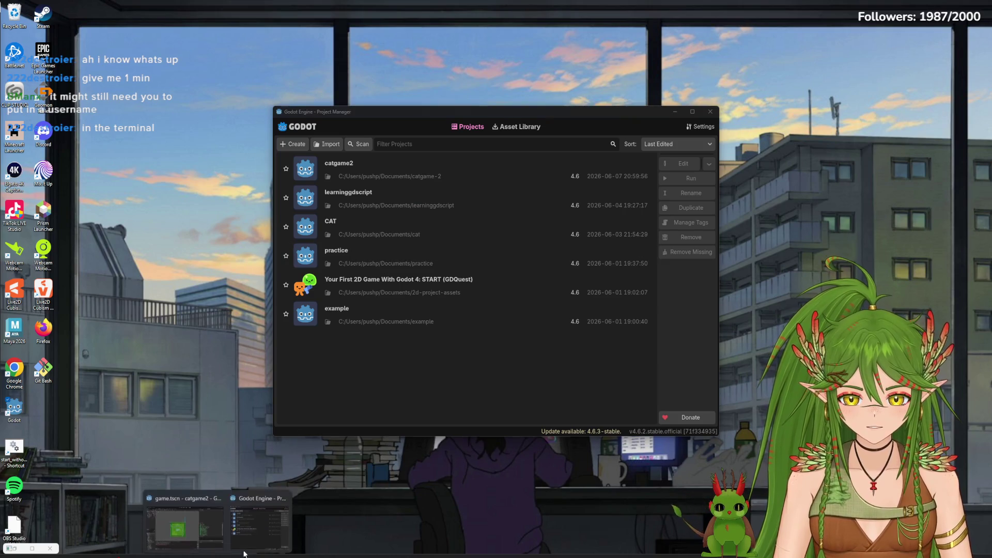
Inspect the Version Control Settings dialog in the catgame2 editor, then close it
left_click(217, 519)
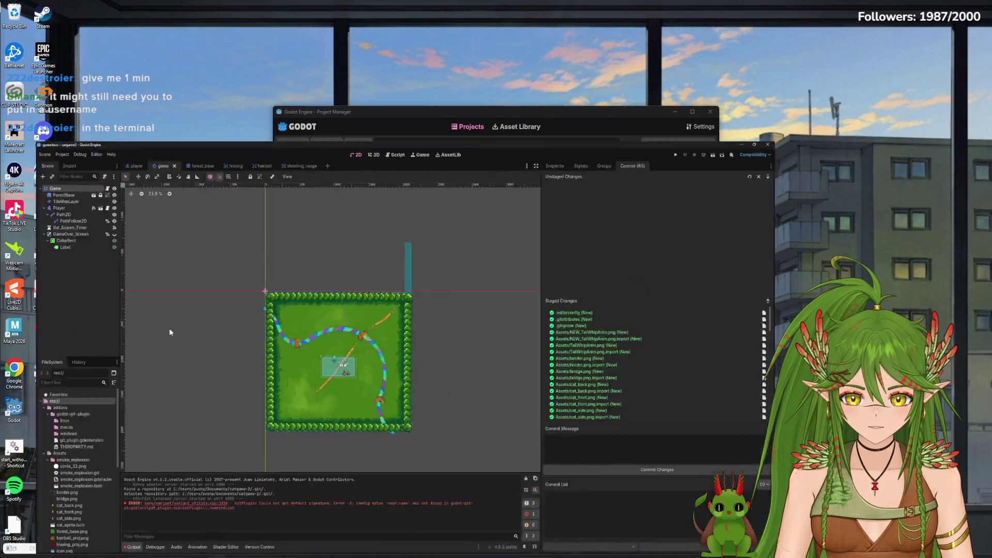
left_click(35, 18)
mouse_move(87, 52)
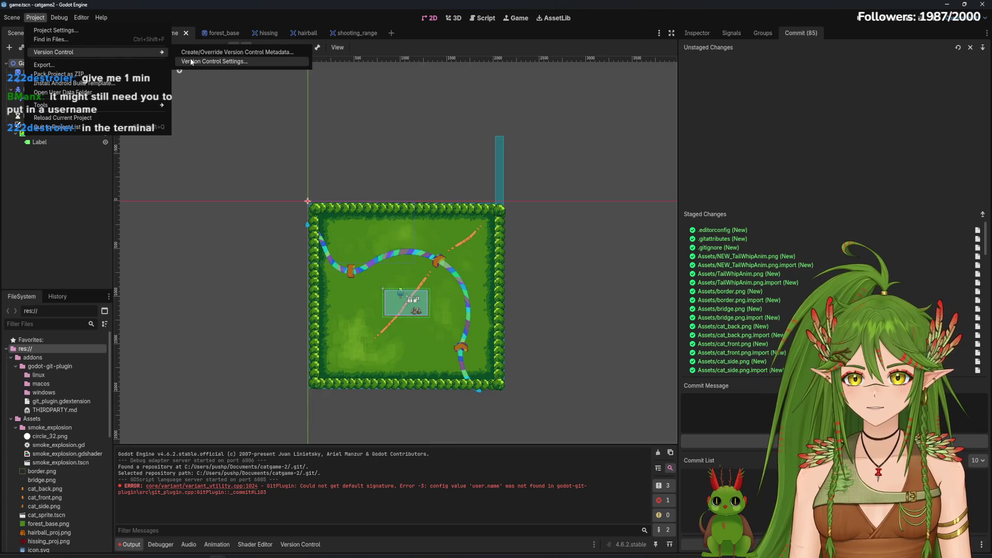
left_click(217, 61)
left_click_drag(508, 203, 262, 238)
key("Escape")
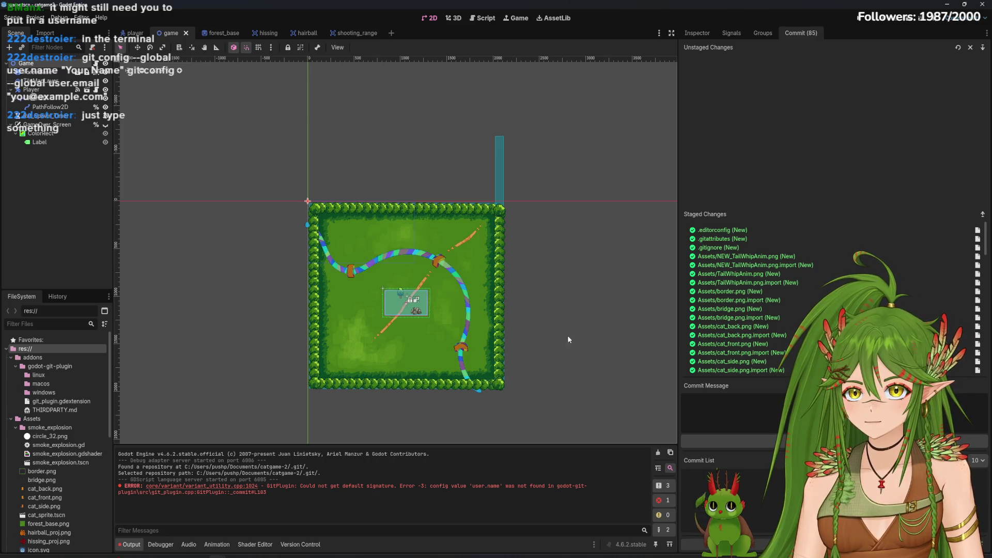
Retry the commit with the message 'test', then minimize the editor
left_click(718, 414)
type("test")
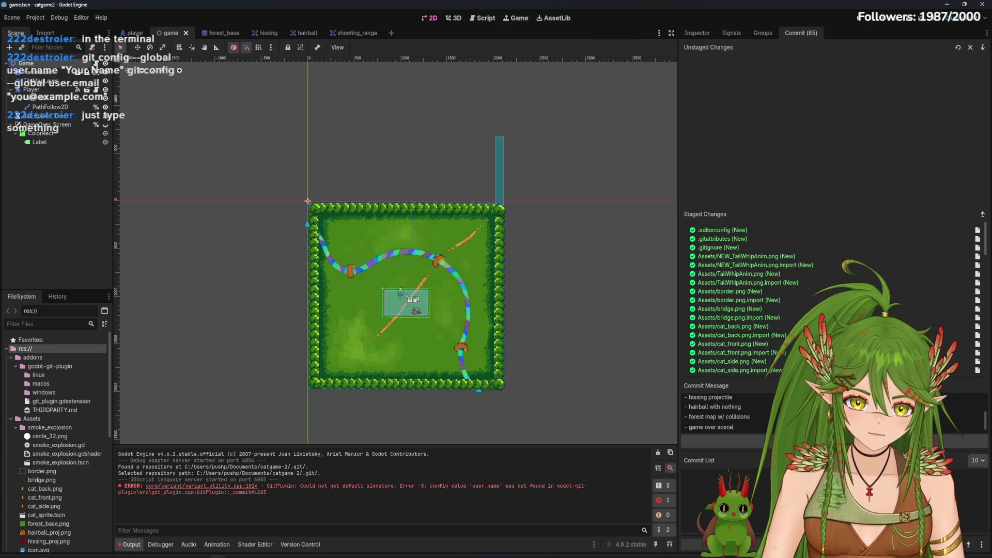
key("ctrl+Return")
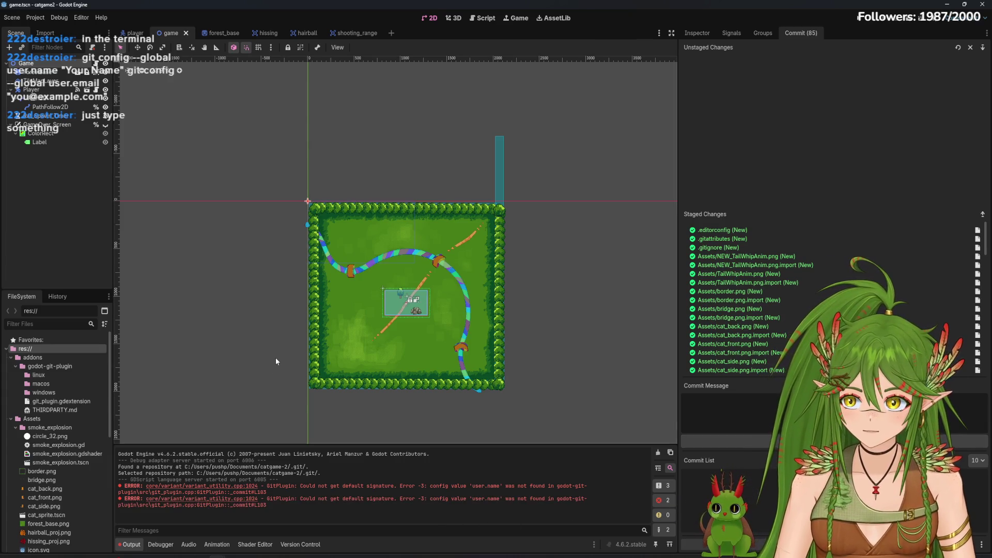
left_click(948, 6)
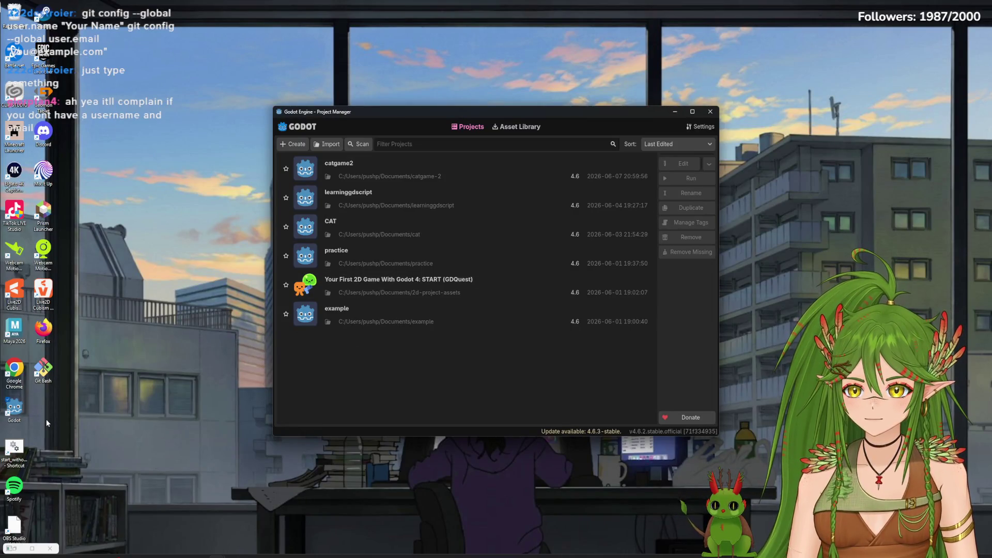
Open Git Bash, paste the four-line commit message into Godot's Commit Message field, and return to Git Bash
double_click(43, 369)
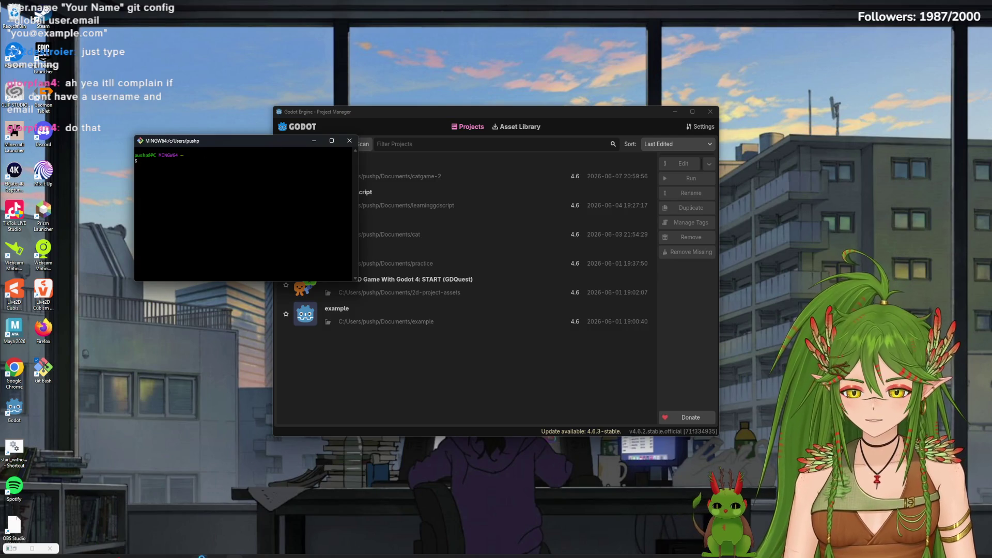
left_click(201, 547)
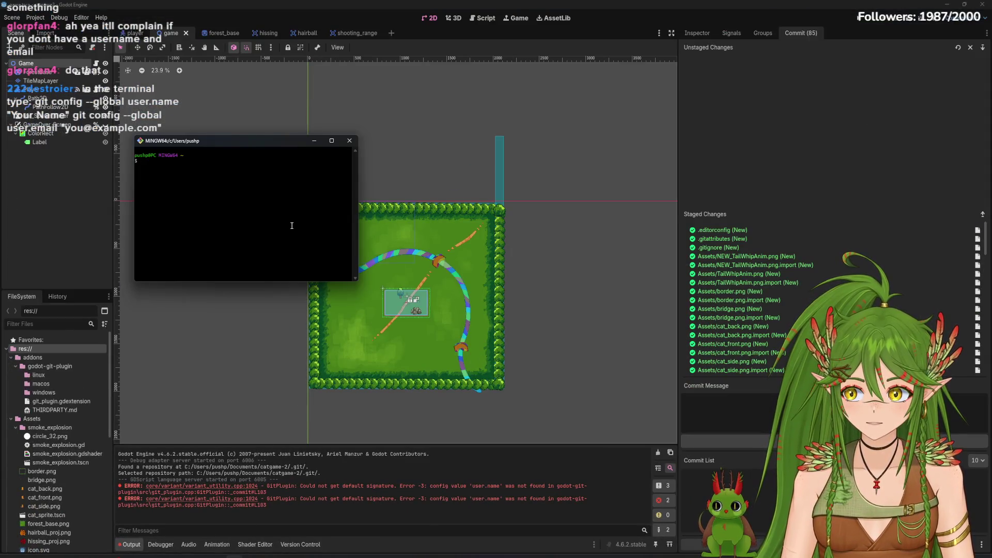
left_click(726, 409)
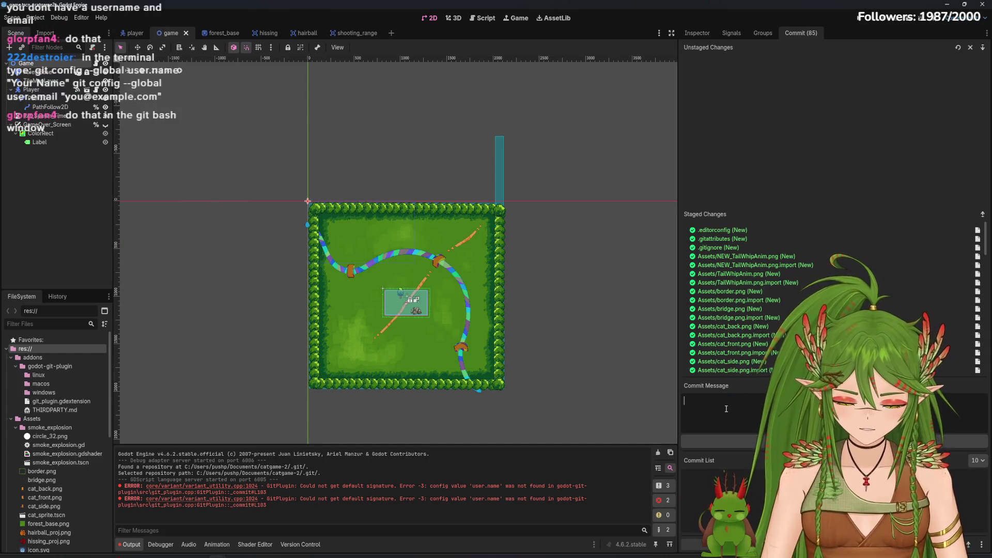
key("ctrl+v")
key("alt+Tab")
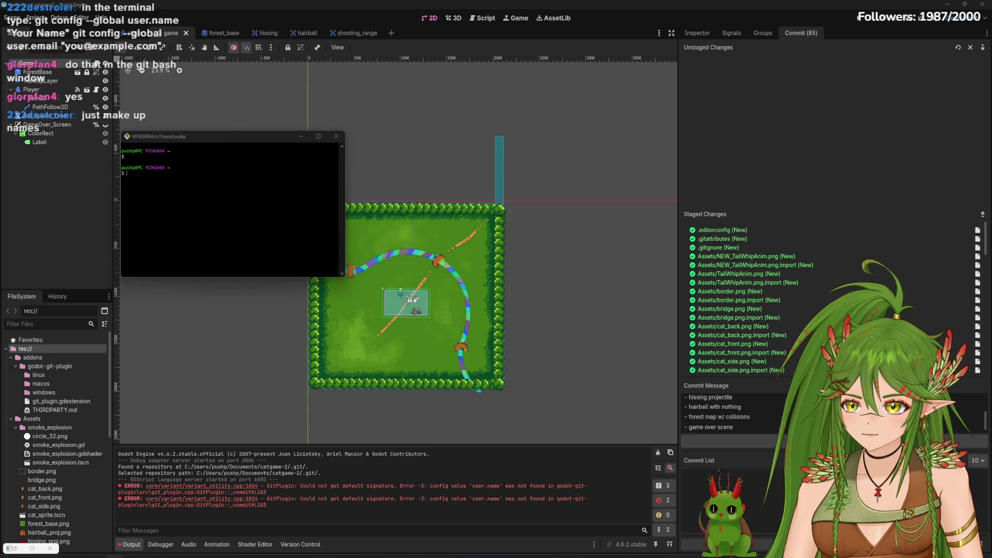
Paste the git config user.name/user.email command into the Git Bash prompt
left_click(145, 174)
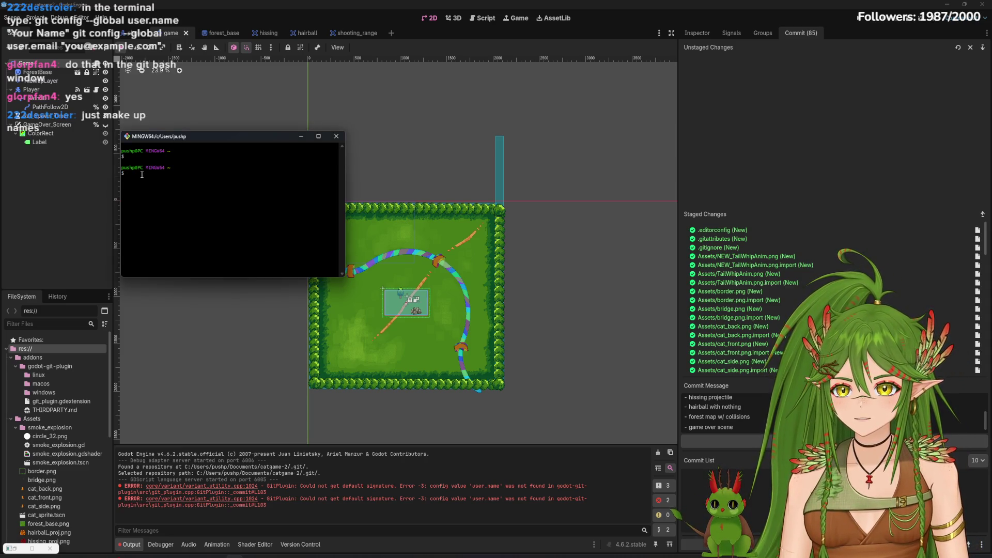
right_click(142, 175)
left_click(159, 191)
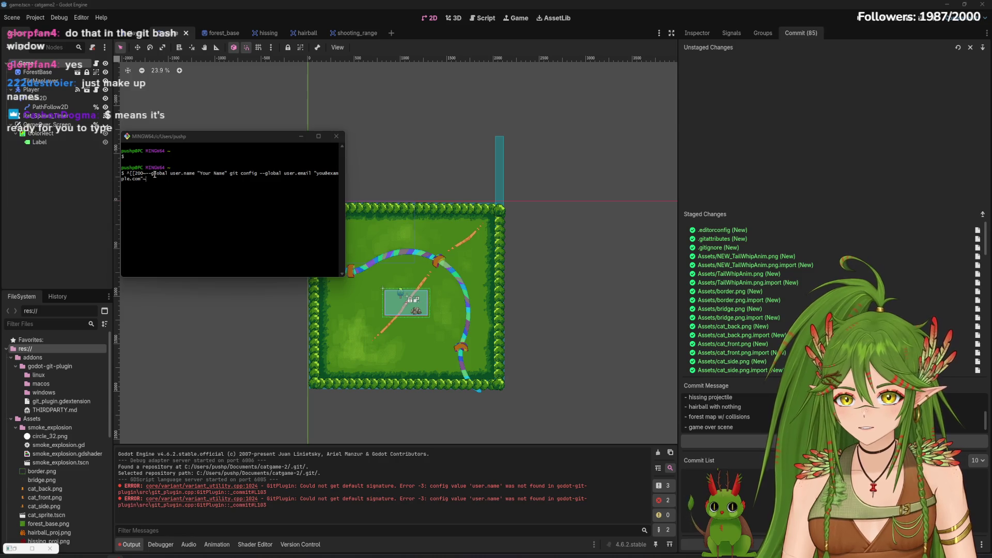
left_click(181, 184)
left_click(154, 181)
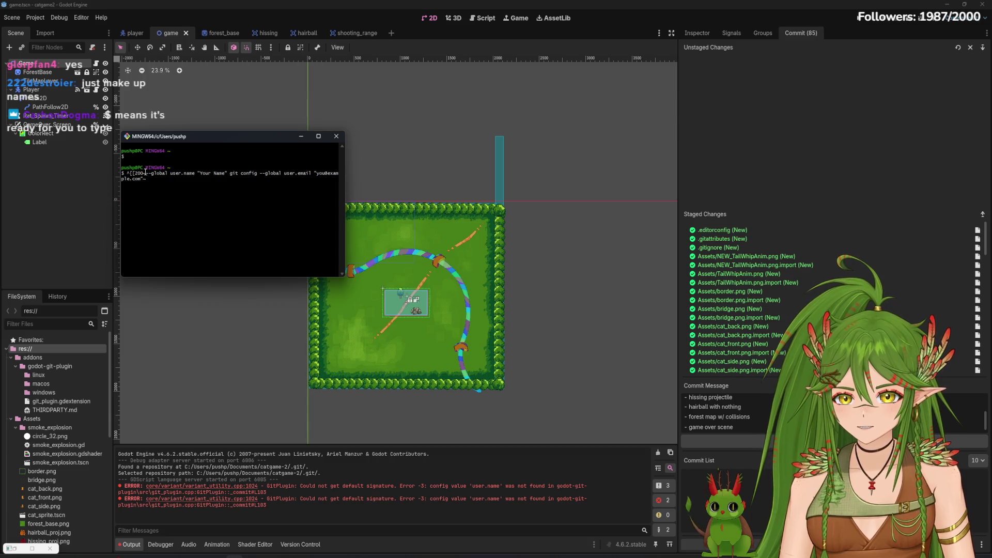
Delete the stray ^[[200~ paste prefix before --global
key("Home")
key("Right")
key("Right")
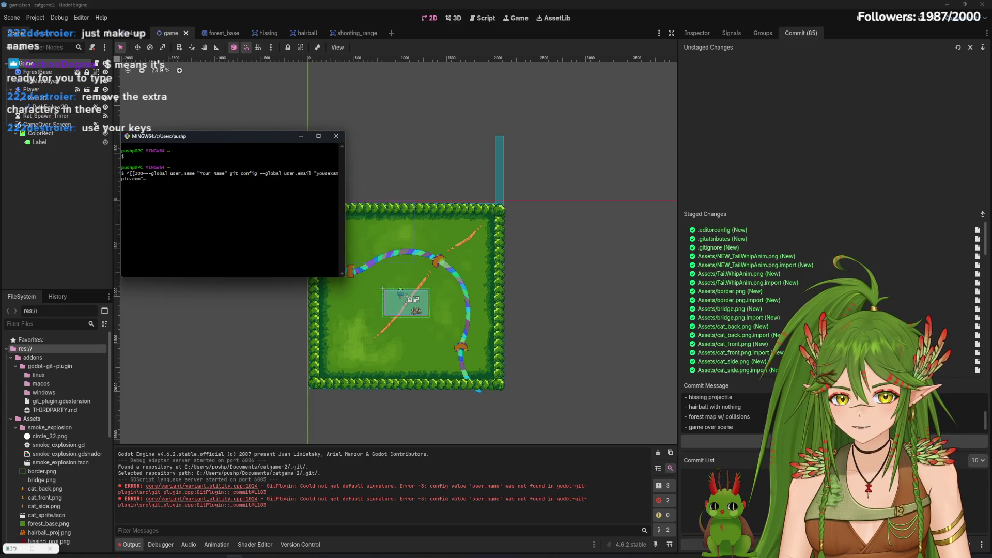
key("Left")
key("Left")
key("Left")
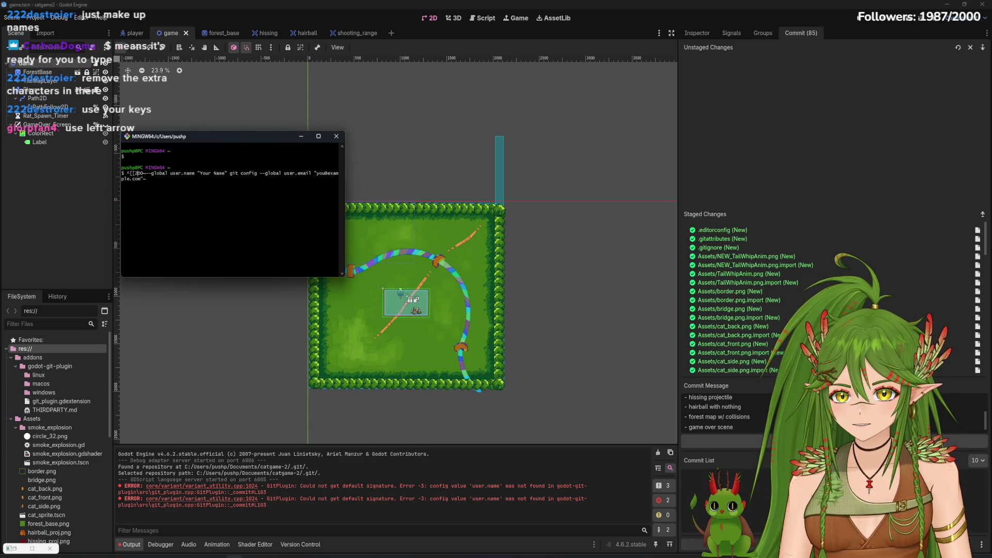
key("Right")
key("Right")
key("Right")
key("BackSpace")
key("BackSpace")
key("BackSpace")
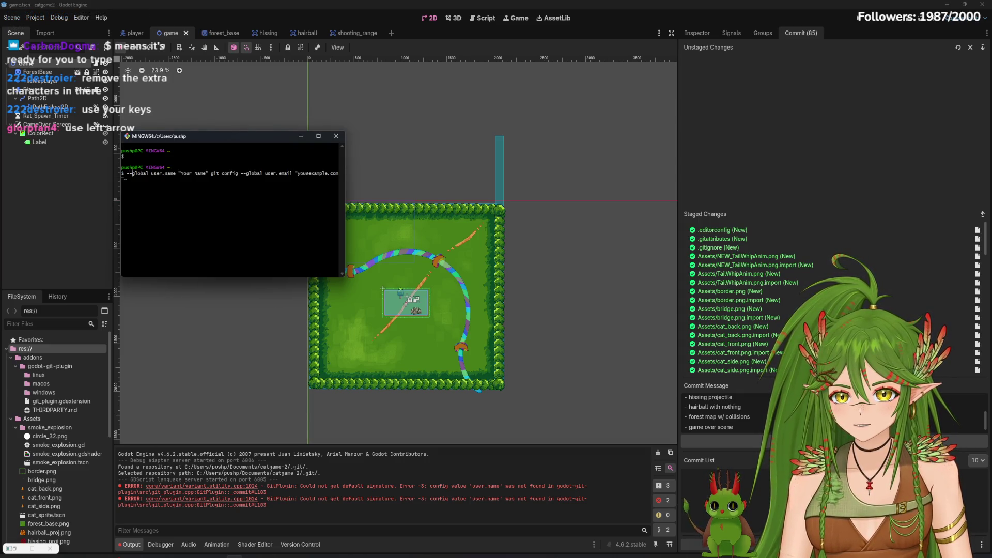
Replace the placeholder 'Your Name' with the user's own name and widen the terminal
key("BackSpace")
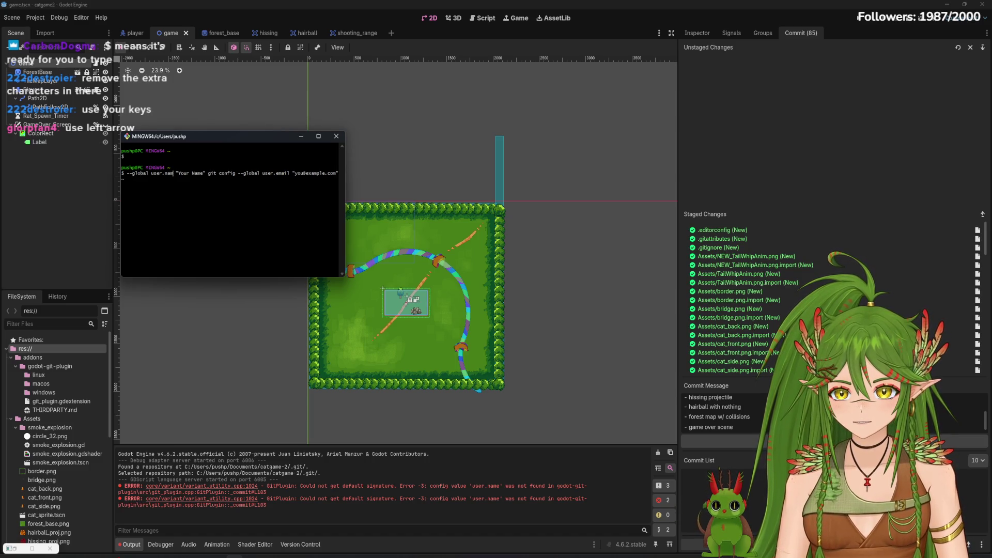
type("e")
key("Right")
key("Right")
key("Right")
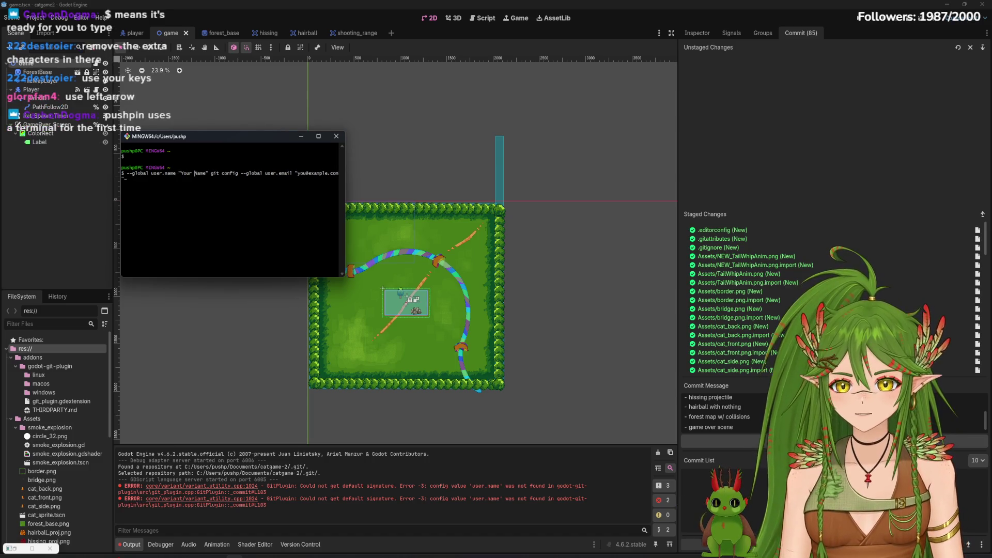
key("BackSpace")
key("BackSpace")
key("BackSpace")
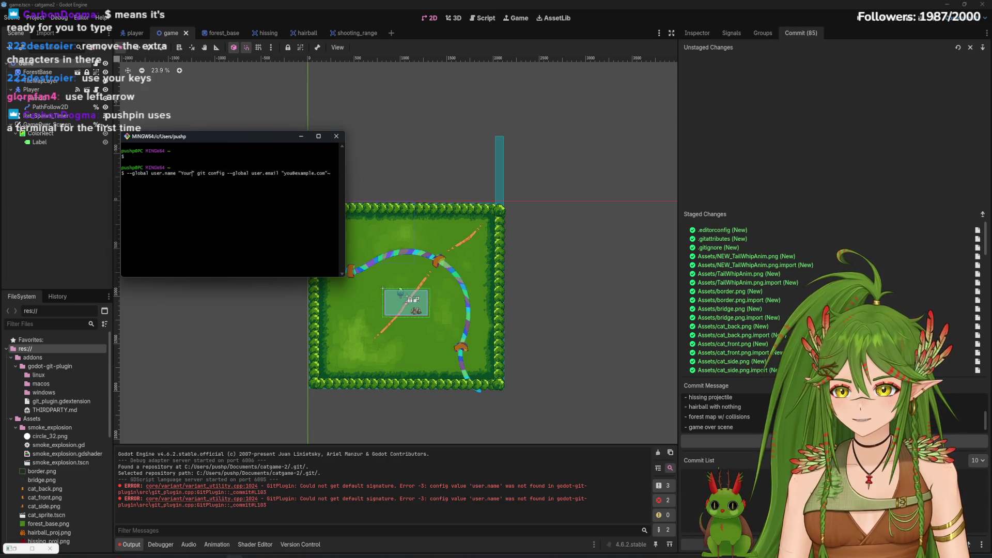
key("BackSpace")
key("BackSpace")
key("BackSpace")
type("pushp")
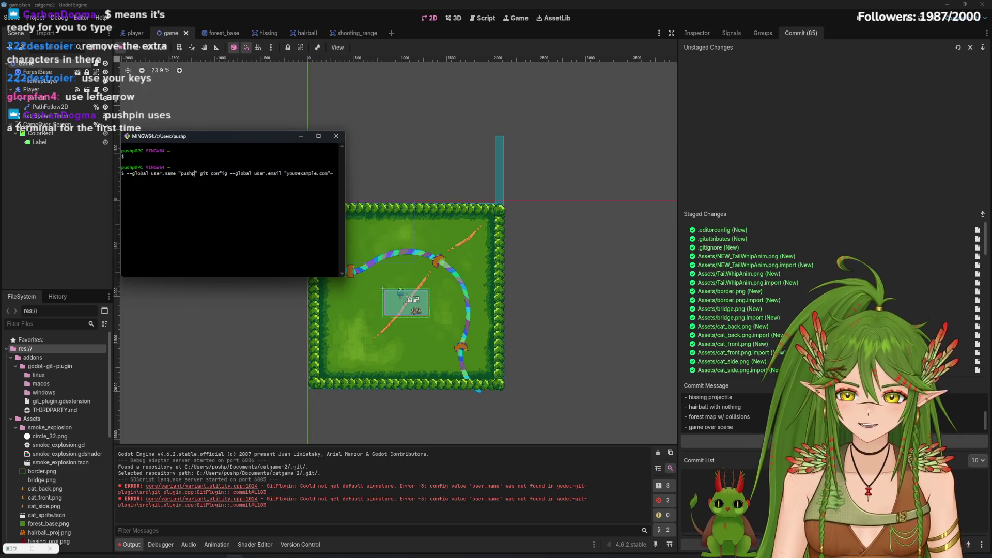
type("inbird")
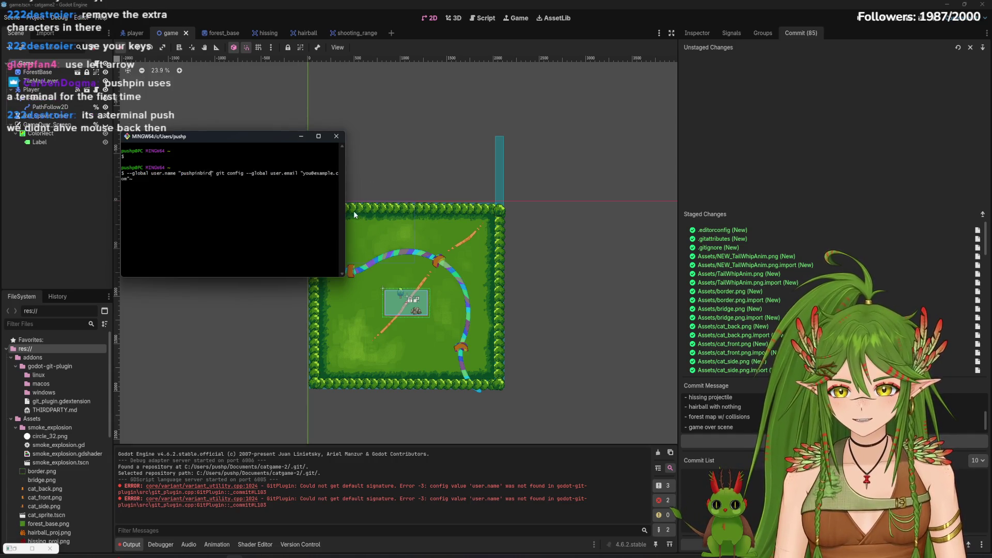
left_click_drag(345, 212, 570, 242)
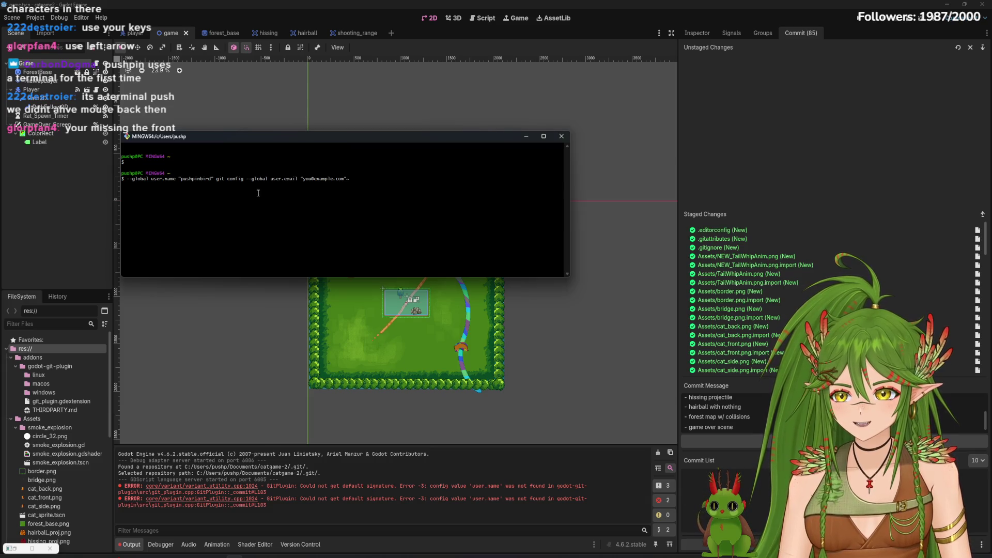
Add 'git config' to the start of the command
key("Left")
key("Left")
key("Left")
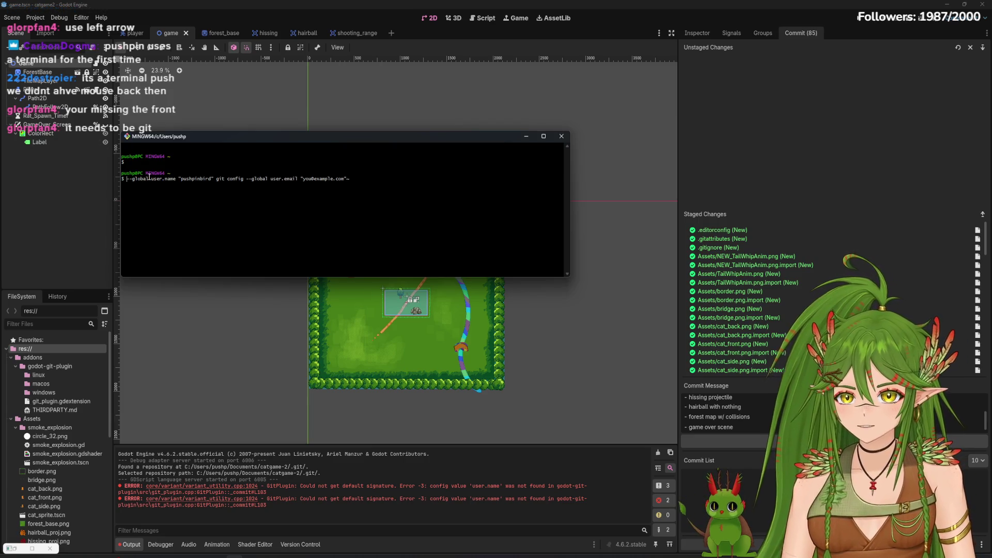
type("git co")
type("nfig")
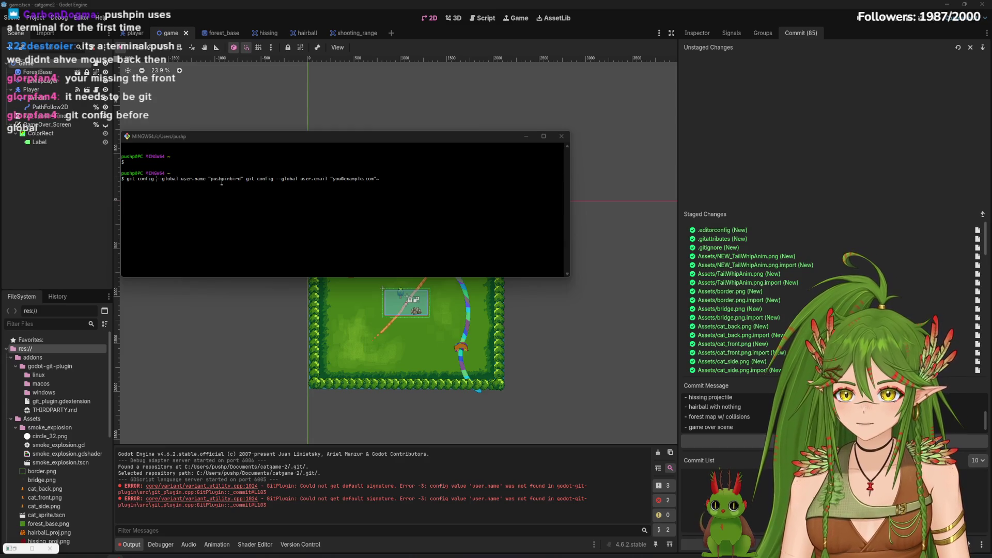
left_click(264, 179)
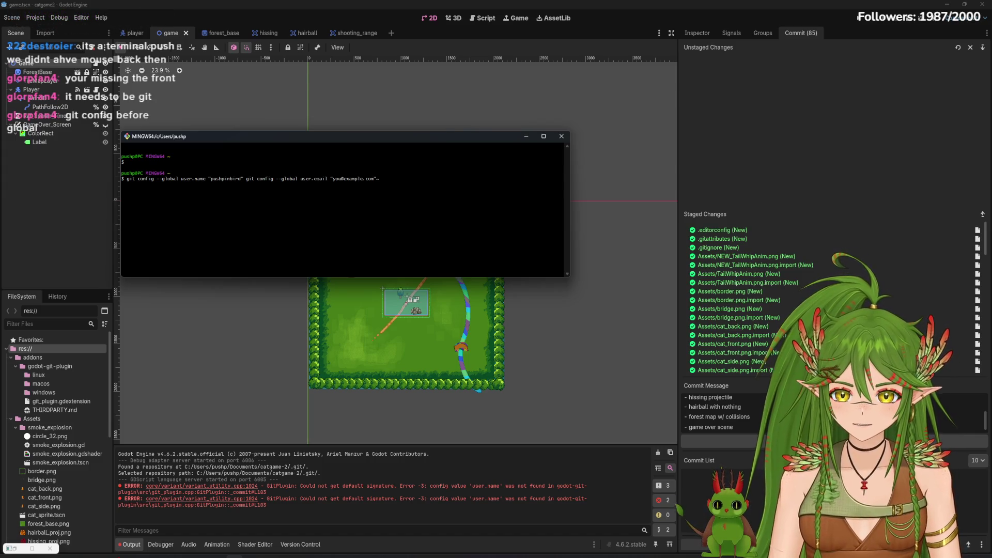
Replace the example e-mail with the user's address, remove the duplicate 'git config' and trailing tilde, and select the user.email part
key("BackSpace")
key("BackSpace")
key("BackSpace")
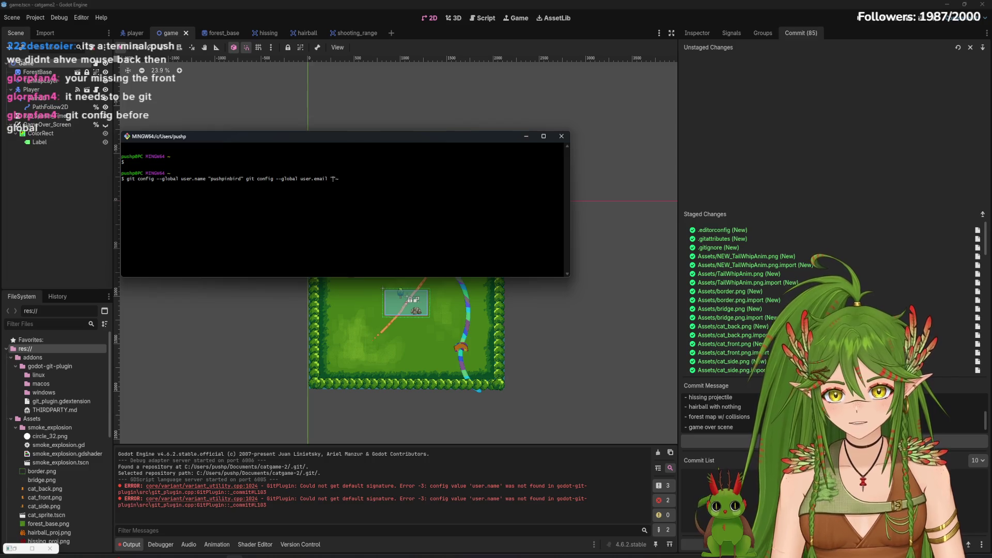
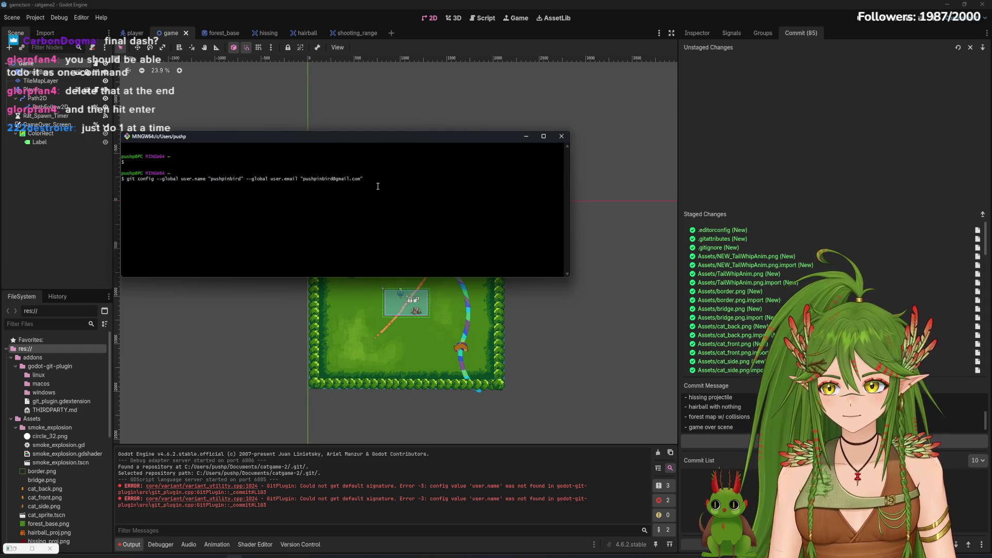
left_click_drag(380, 180, 246, 179)
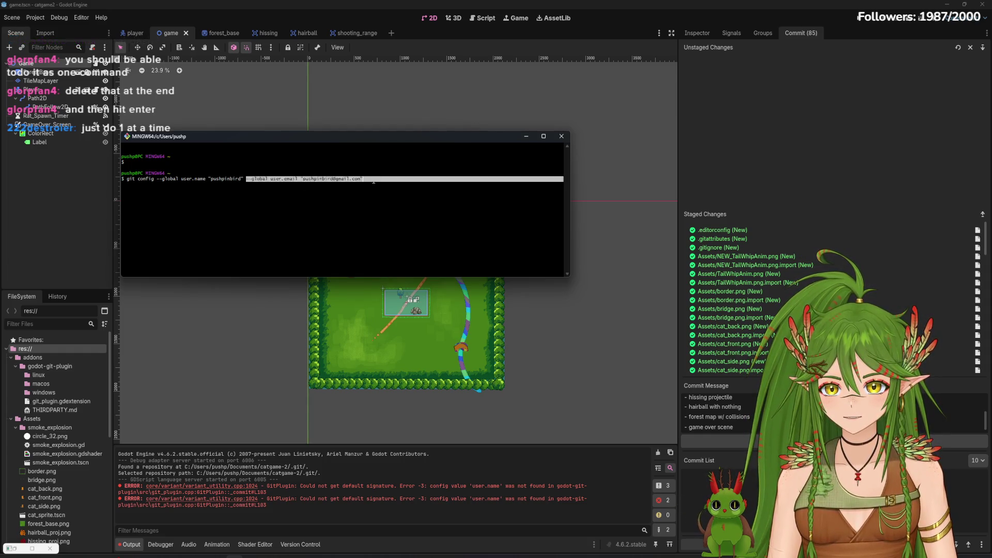
Copy the user.email part, strip it from the line, and run git config --global user.name
right_click(254, 182)
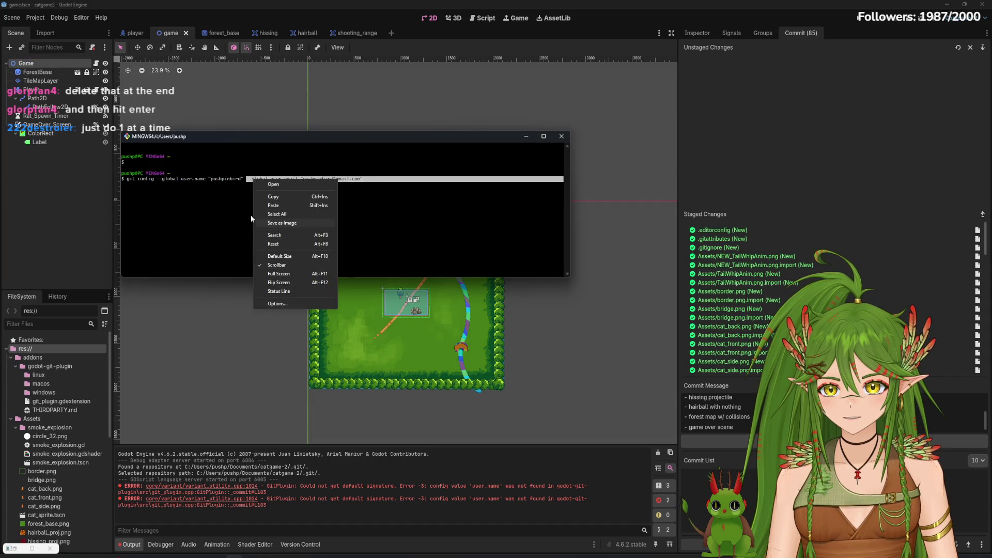
left_click(274, 197)
right_click(288, 178)
left_click(331, 194)
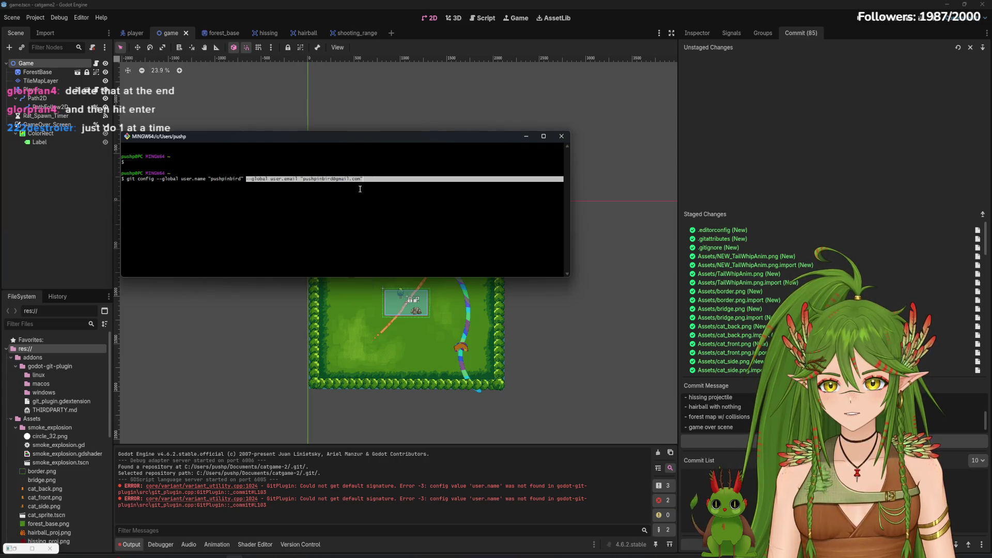
left_click(374, 179)
key("BackSpace")
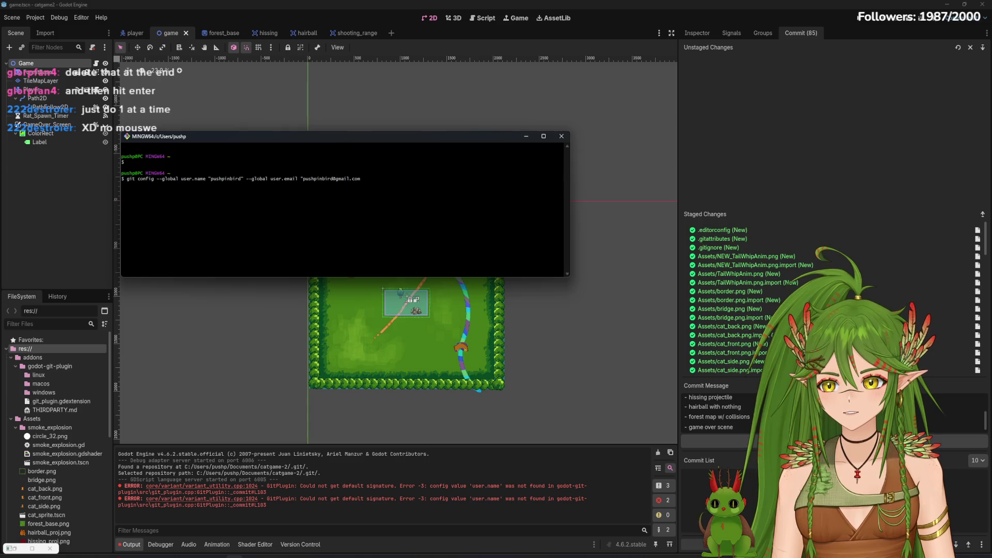
key("BackSpace")
key("BackSpace")
key("BackSpace")
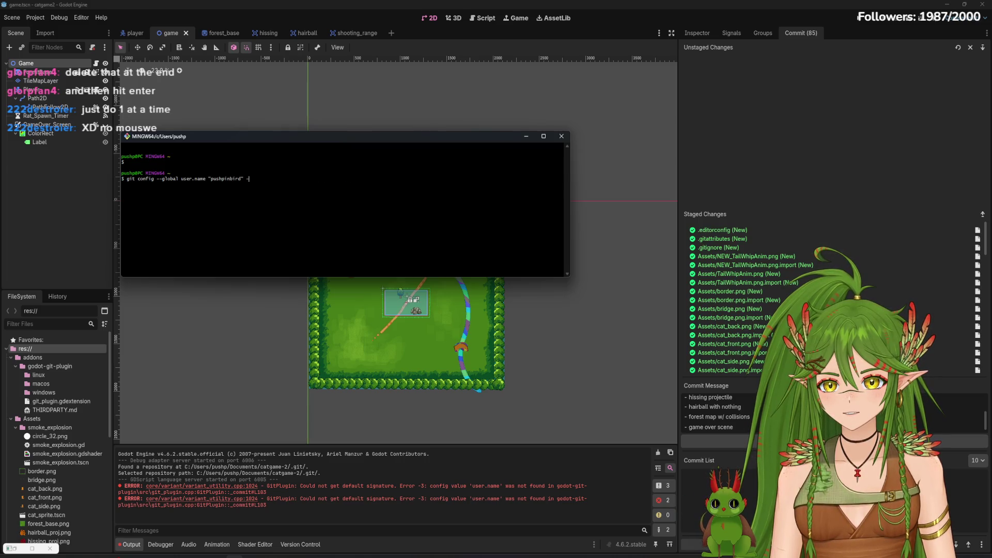
key("Return")
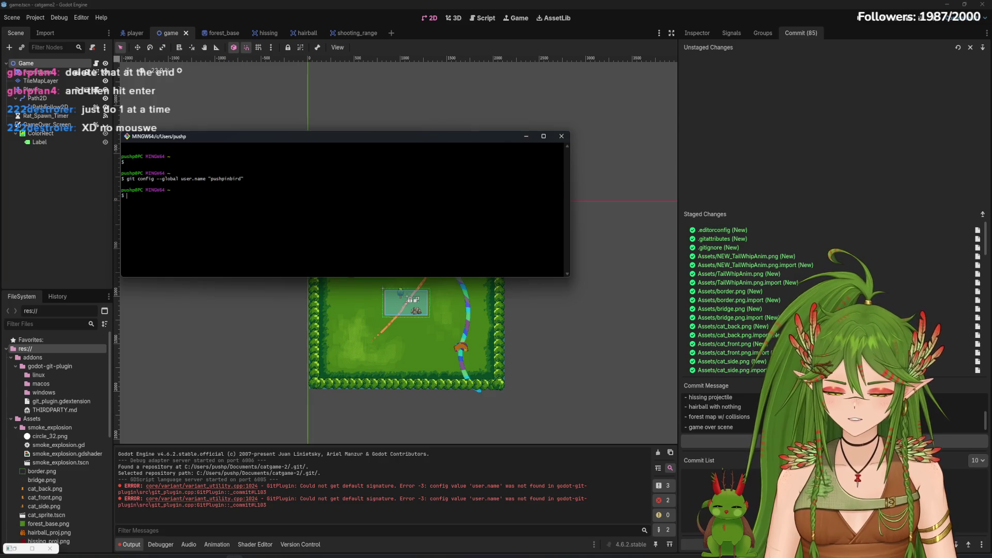
Paste the copied user.email text at the new prompt, then recall the previous user.name command
right_click(151, 197)
left_click(171, 219)
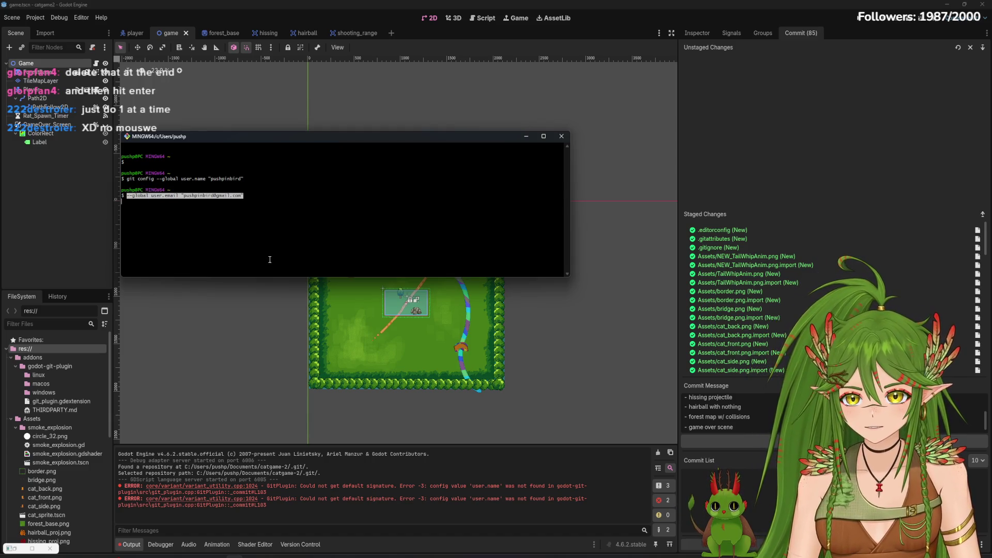
key("Up")
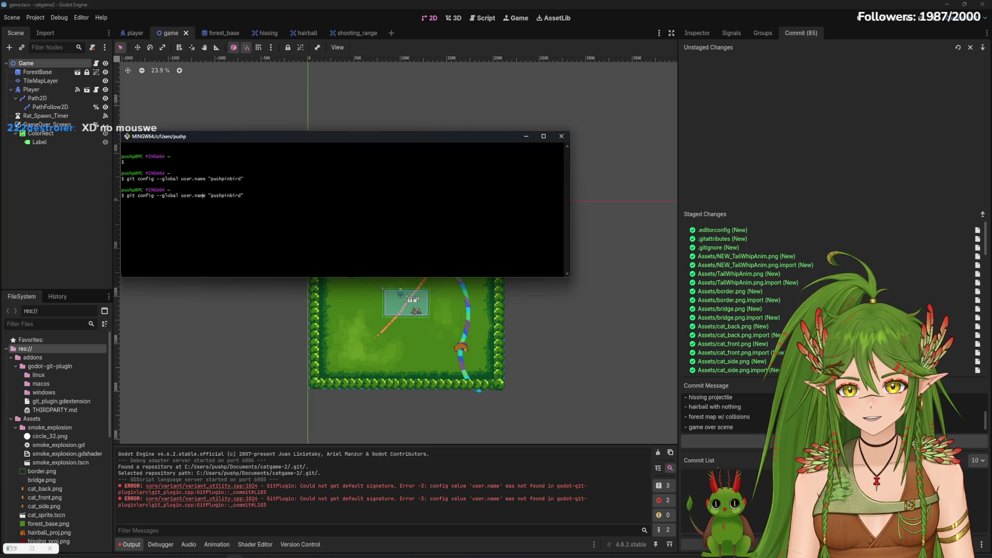
key("Right")
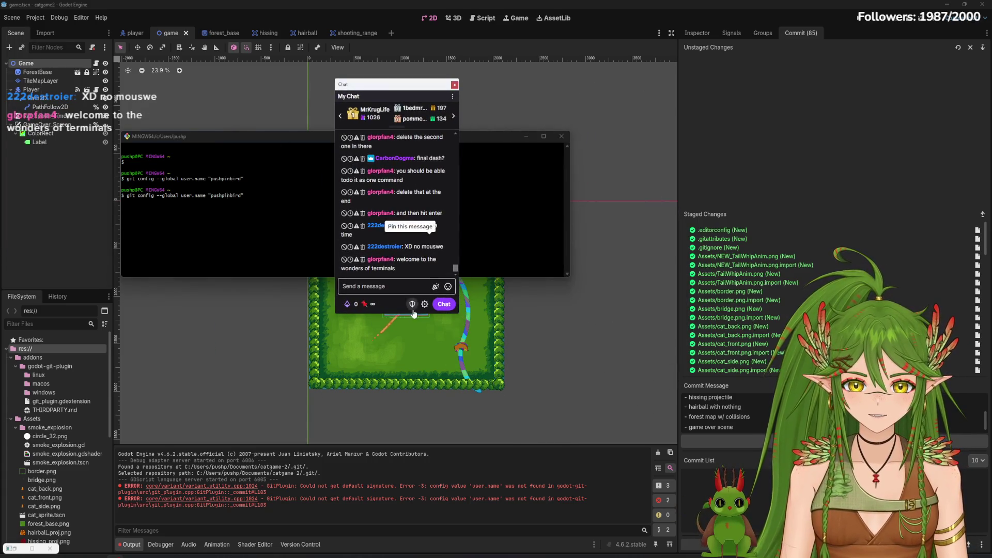
Edit the recalled command to set user.email with the user's e-mail address
left_click_drag(402, 310, 402, 499)
scroll(404, 328, "up", 5)
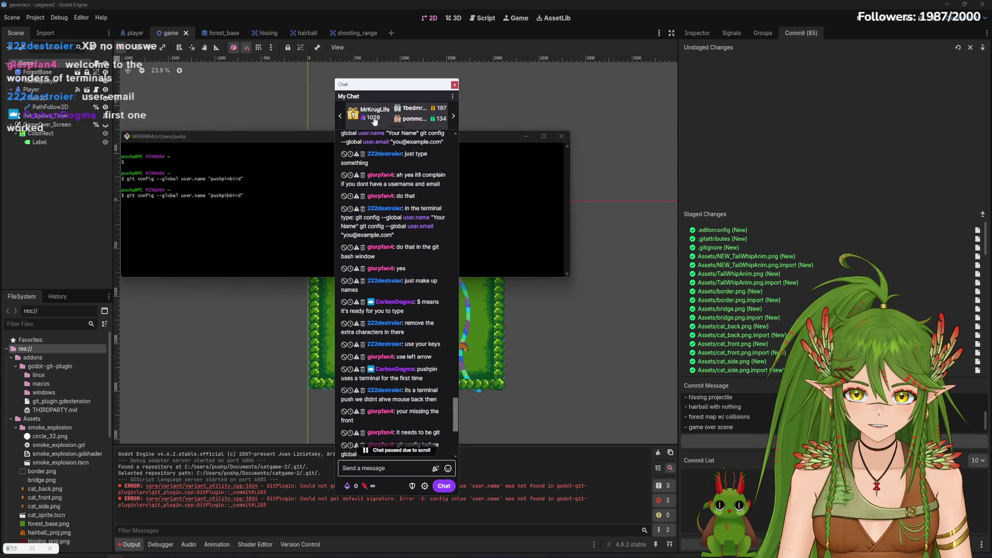
left_click_drag(391, 92, 648, 98)
left_click(288, 217)
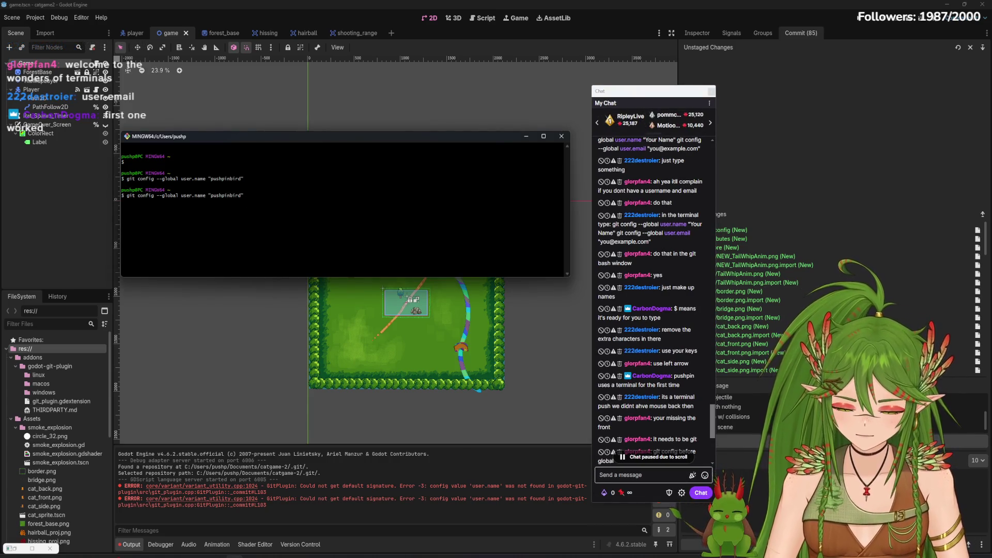
type("@gmail.com")
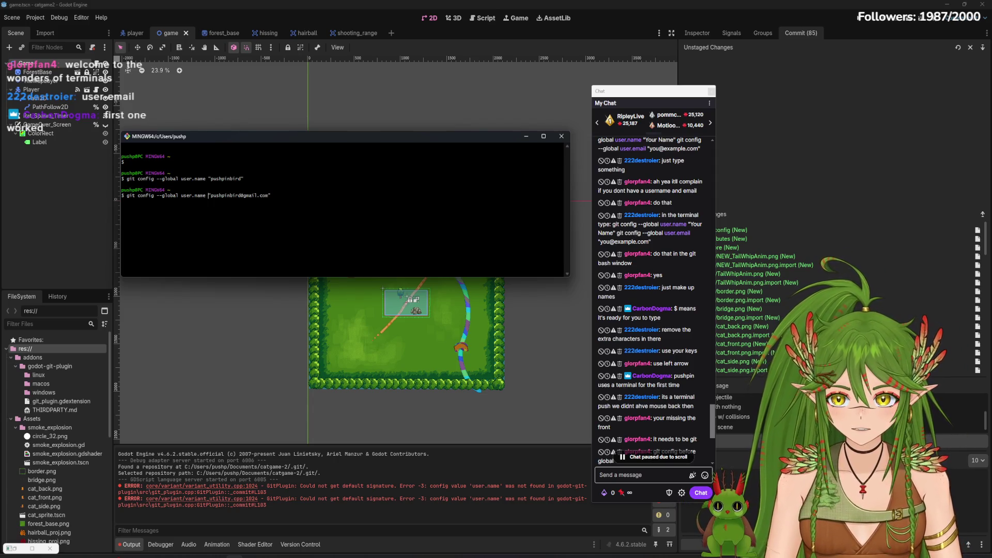
key("BackSpace")
key("BackSpace")
key("BackSpace")
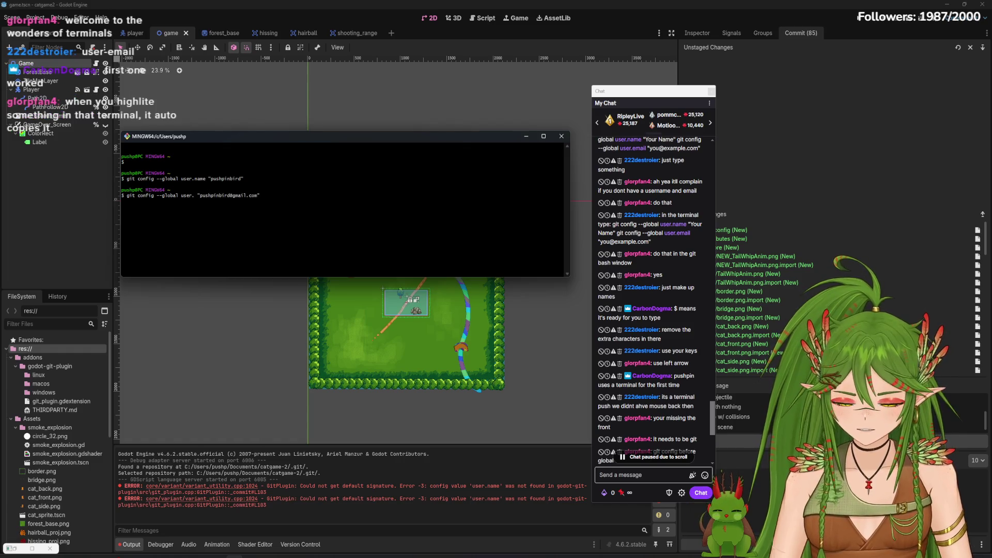
type("email")
Rearrange the chat and Git Bash windows after briefly checking the game editor
scroll(597, 414, "down", 10)
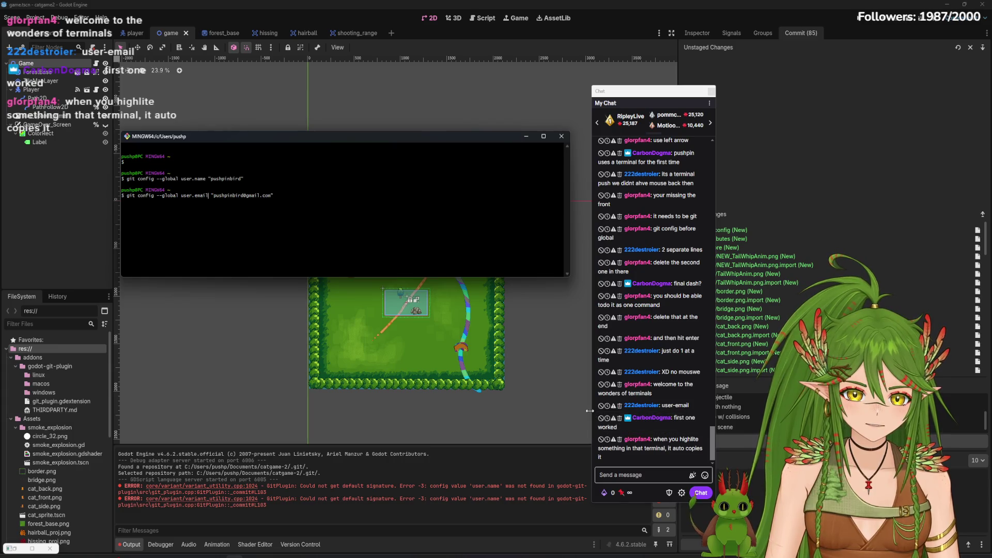
mouse_move(591, 411)
left_mouse_down()
mouse_move(539, 407)
mouse_move(557, 408)
left_mouse_up()
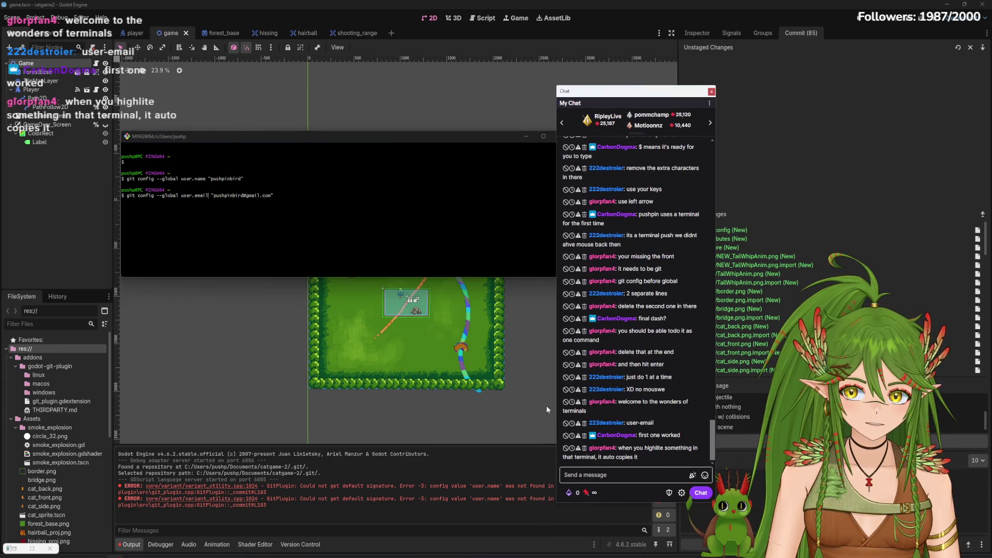
left_click(325, 140)
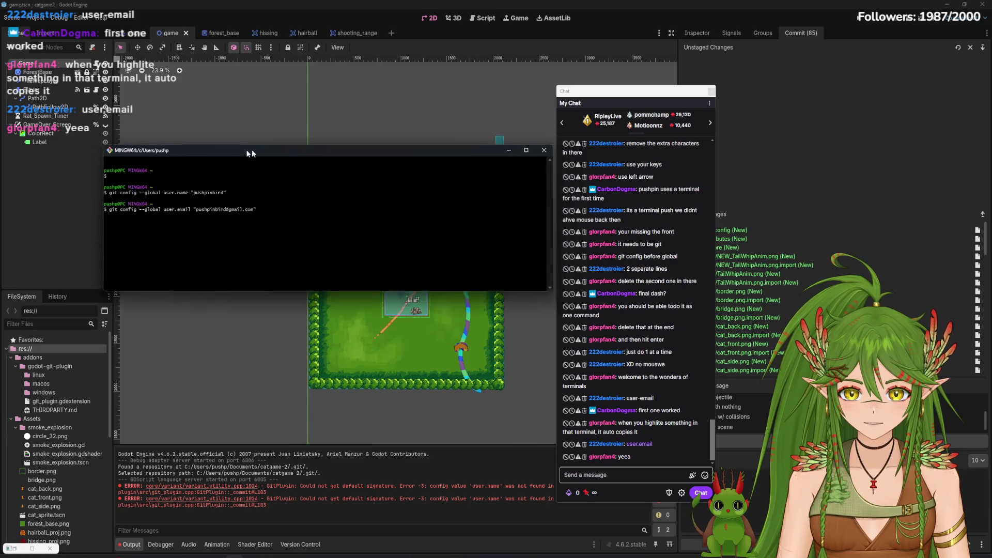
key("alt+Tab")
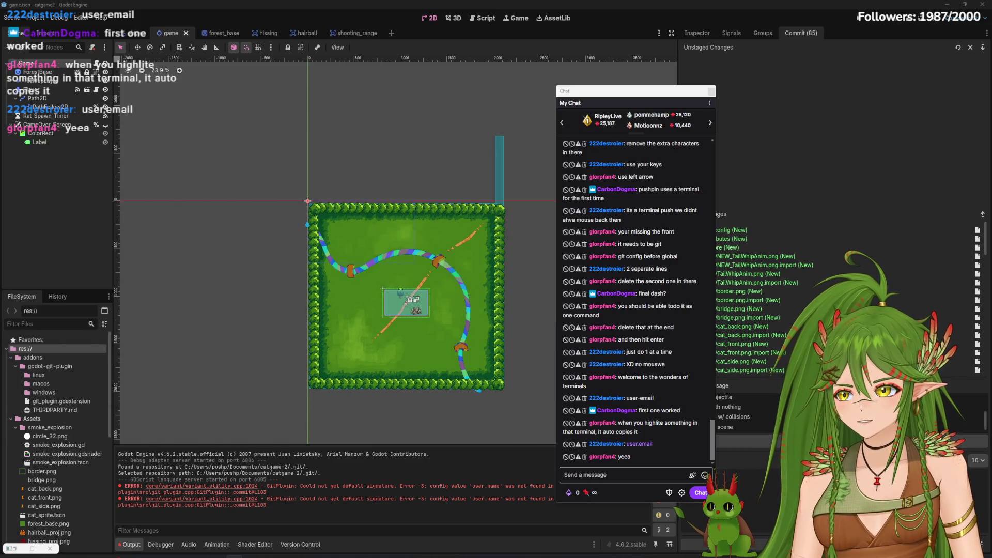
key("alt+Tab")
left_click_drag(319, 159, 275, 106)
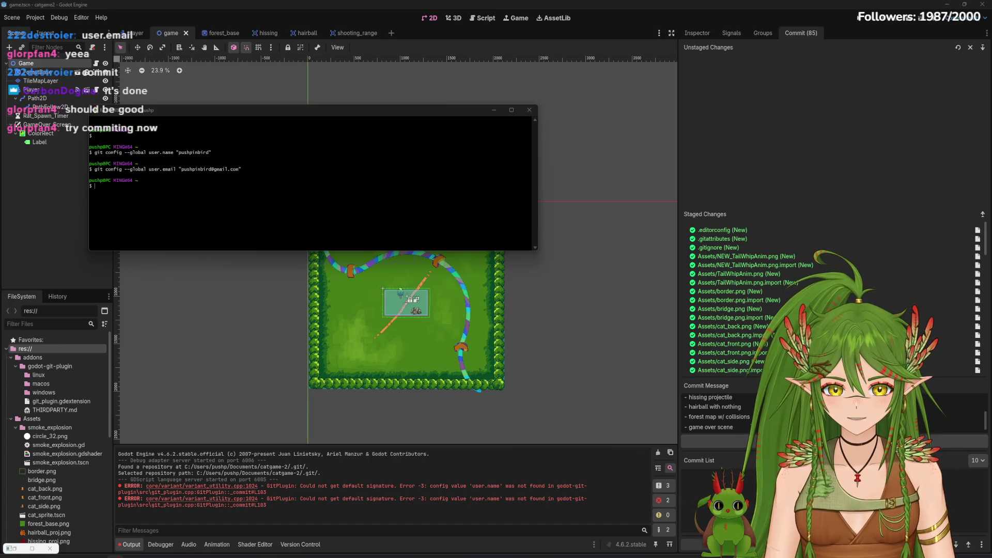
Commit all staged project files with the message 'pre git progress'
left_click(749, 426)
key("ctrl+a")
right_click(707, 408)
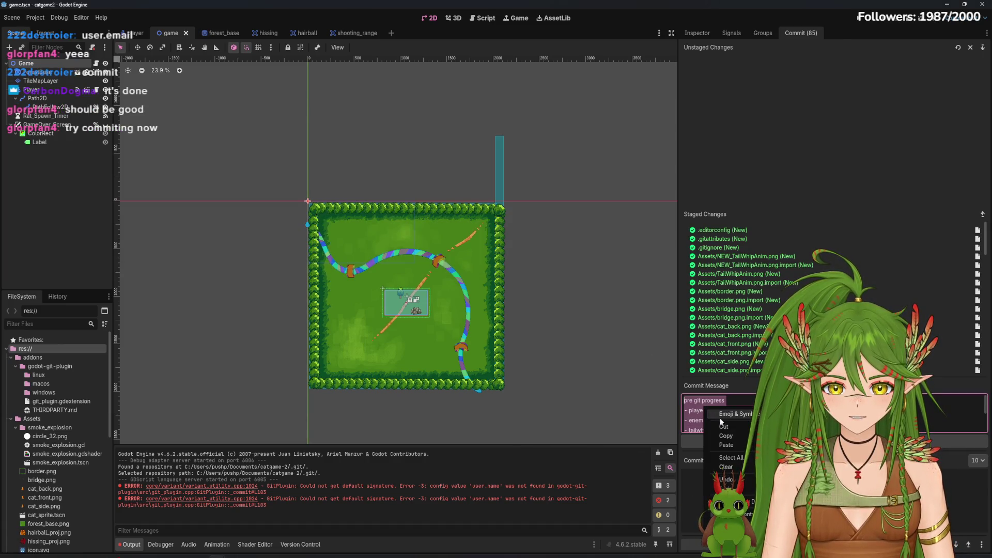
left_click(733, 437)
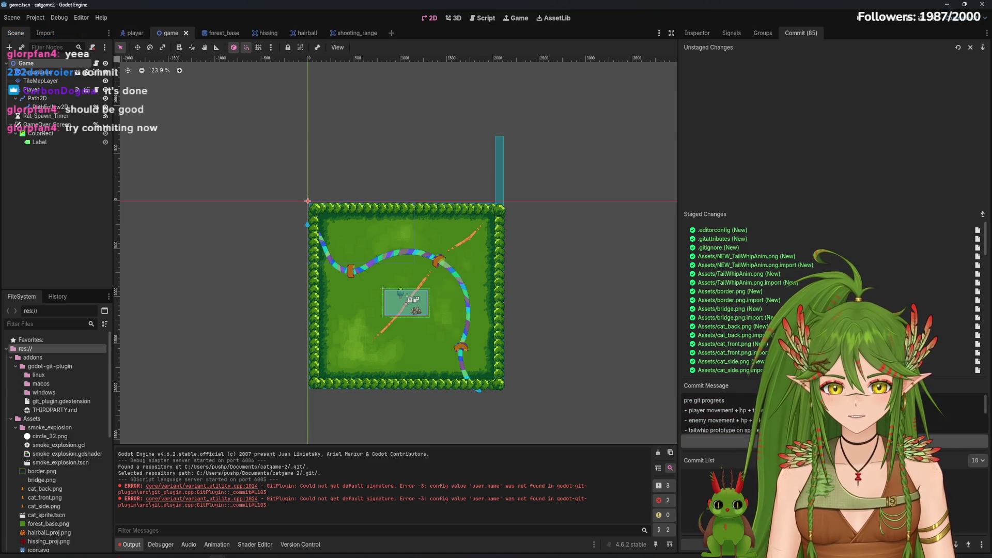
left_click(733, 441)
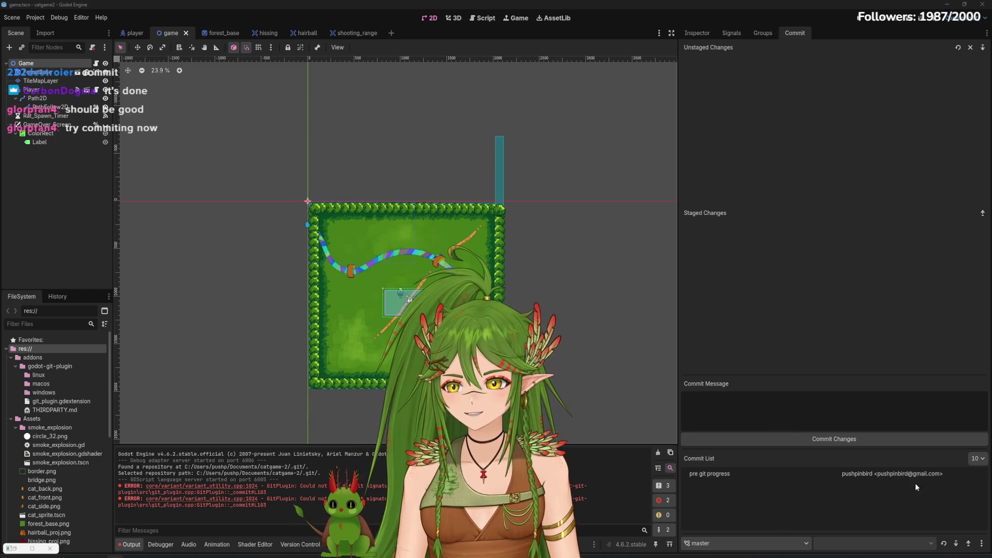
Review the 'pre git progress' commit diff in Version Control, then open the forest_base scene
left_click(746, 475)
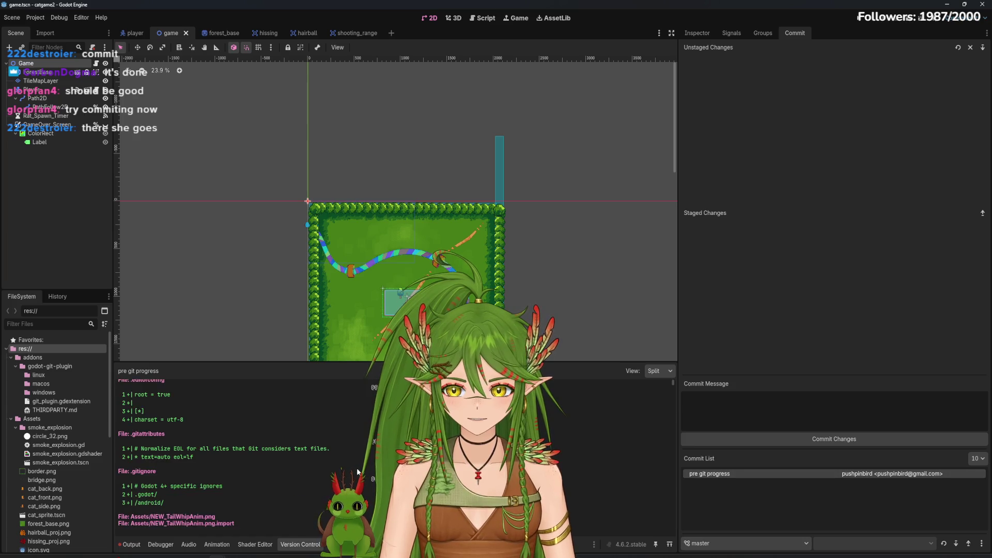
scroll(358, 466, "up", 2)
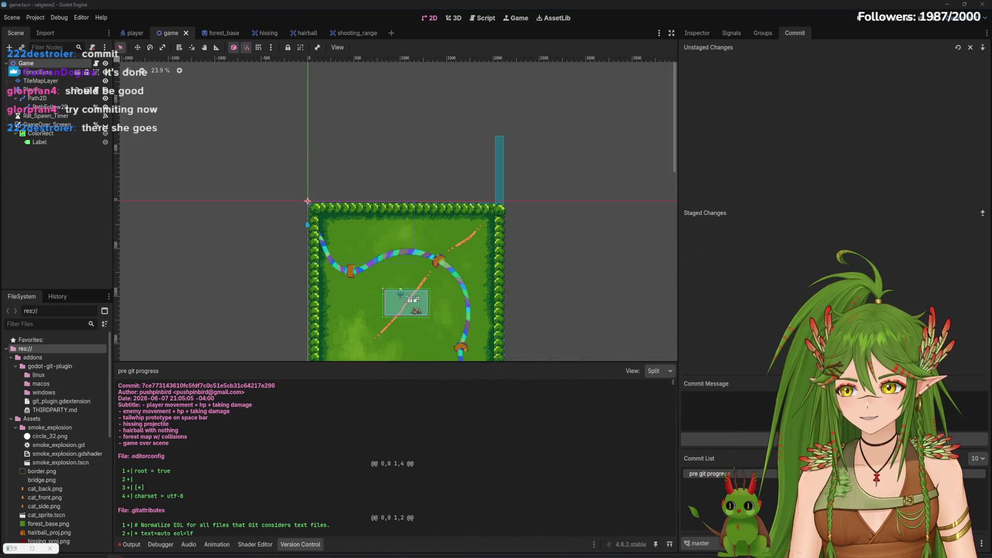
key("alt+Tab")
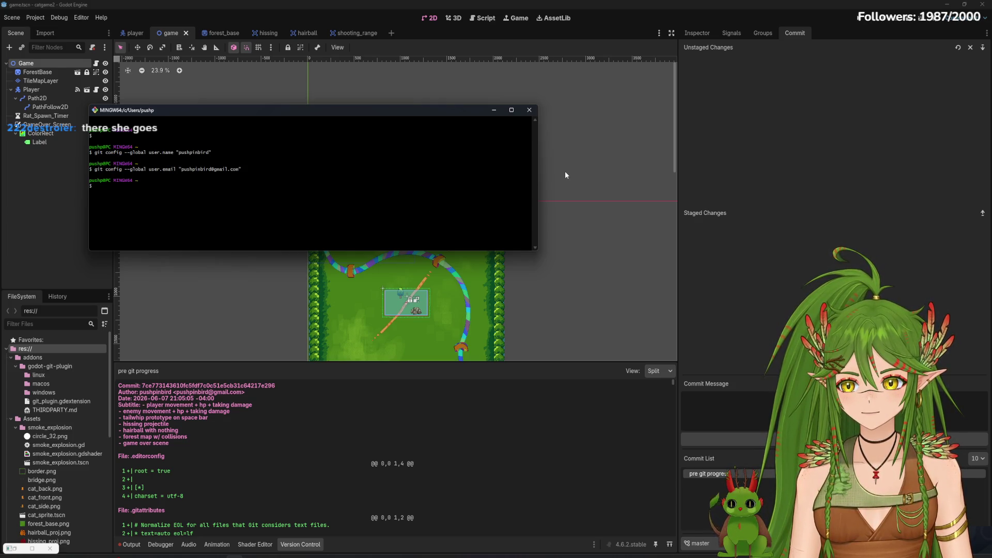
left_click(567, 169)
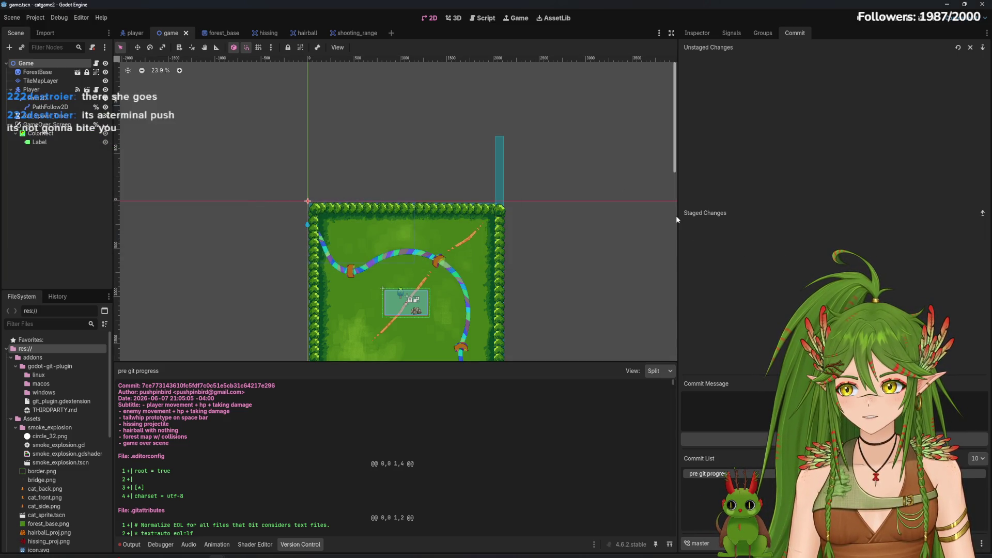
left_click(219, 33)
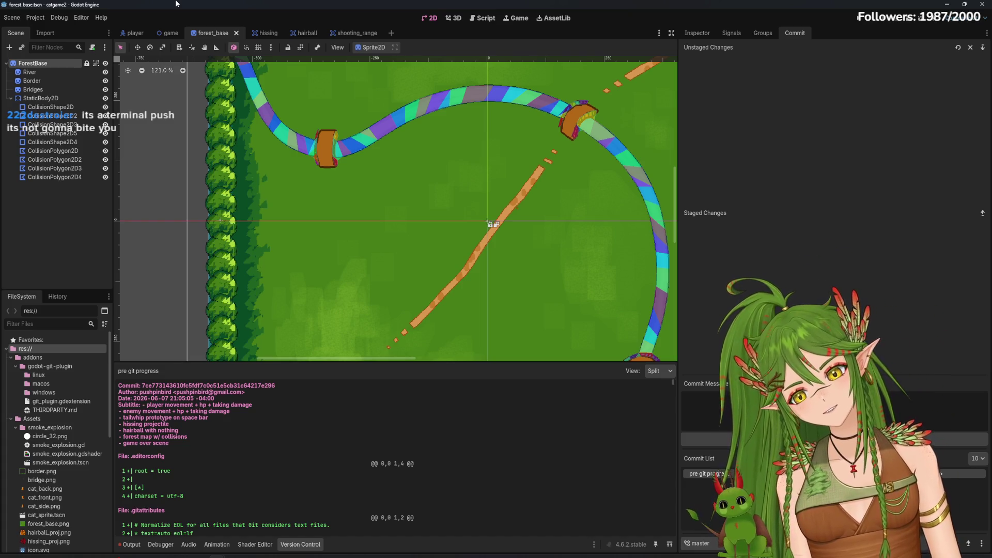
Widen the editing area and the commit panel, ending back in the 2D view
left_click(456, 18)
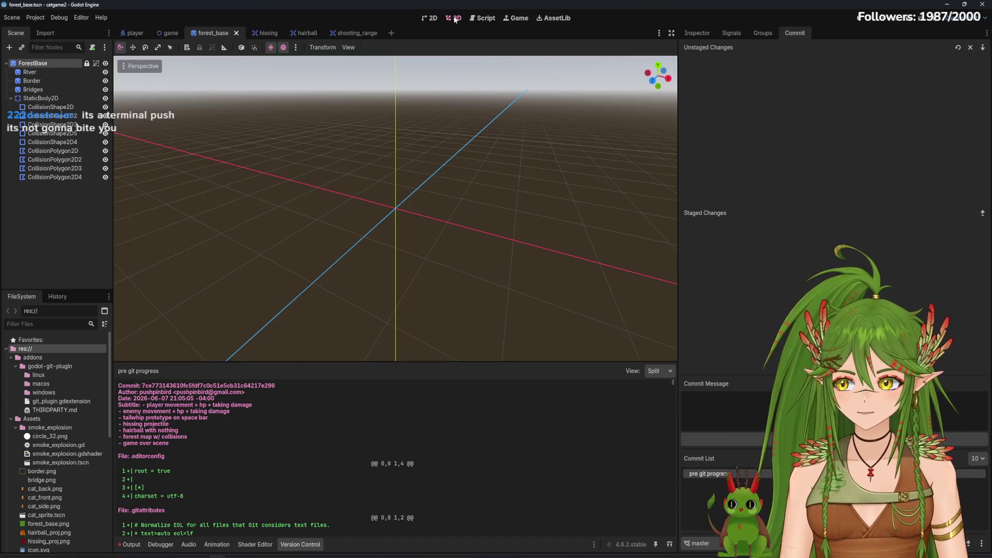
left_click(466, 18)
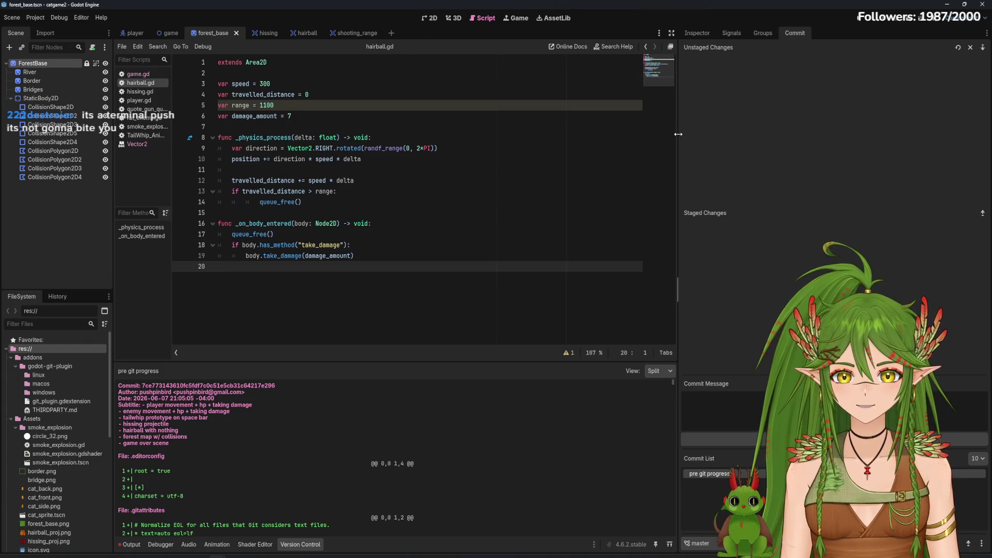
mouse_move(679, 148)
left_mouse_down()
mouse_move(898, 146)
mouse_move(891, 151)
left_mouse_up()
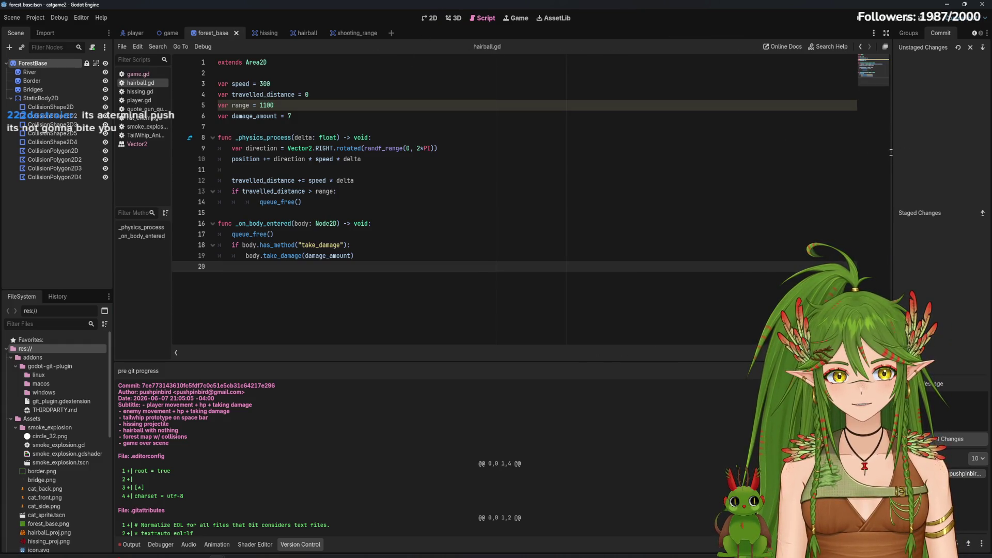
left_click_drag(828, 161, 814, 162)
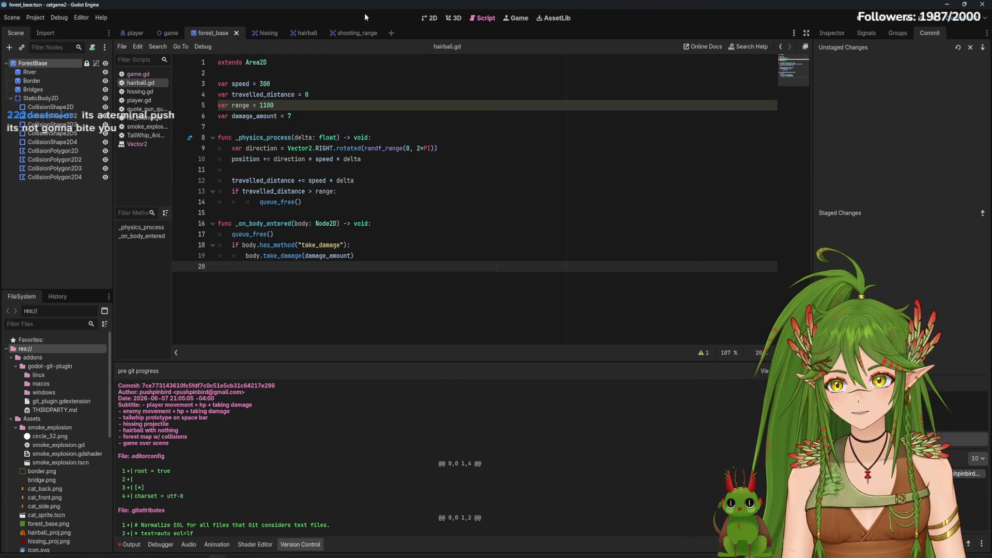
left_click(431, 18)
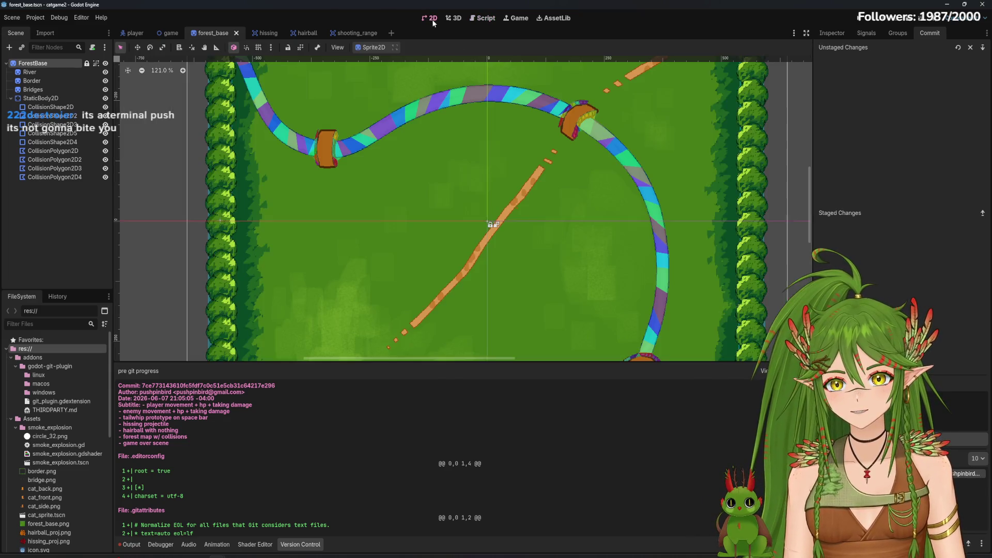
Collapse the Version Control diff panel and open the hairball scene via hissing
left_click(300, 544)
scroll(505, 269, "down", 4)
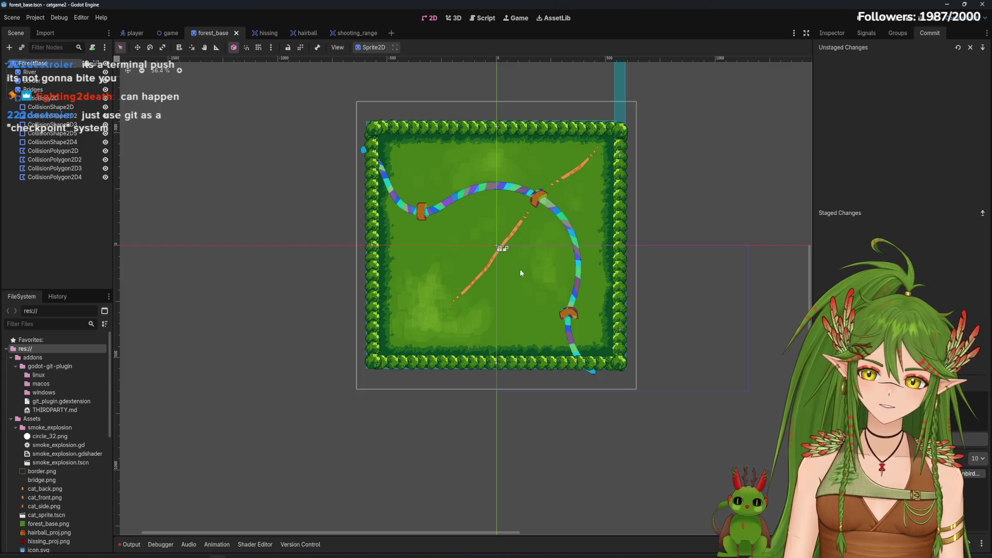
left_click(265, 33)
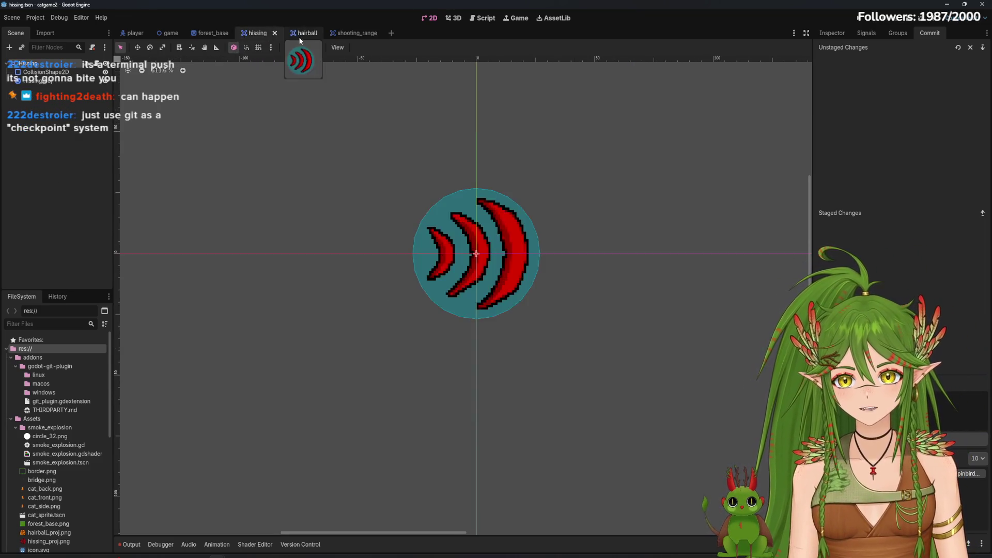
left_click(297, 33)
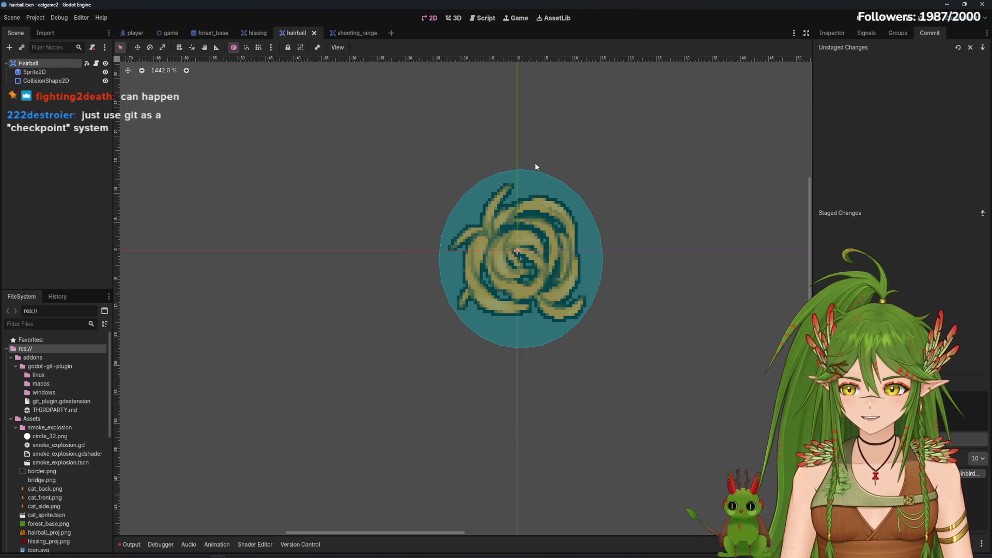